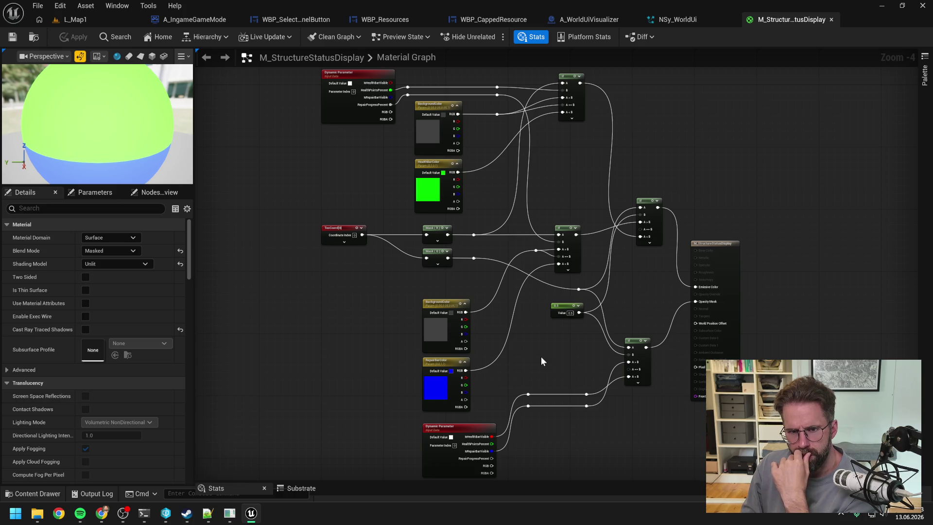
Pan the NSy_WorldUi emitter overview, then show A_WorldUiVisualizer's RefreshStructureStatusDisplays function graph
{"action": "left_click", "coordinate": [677, 20]}
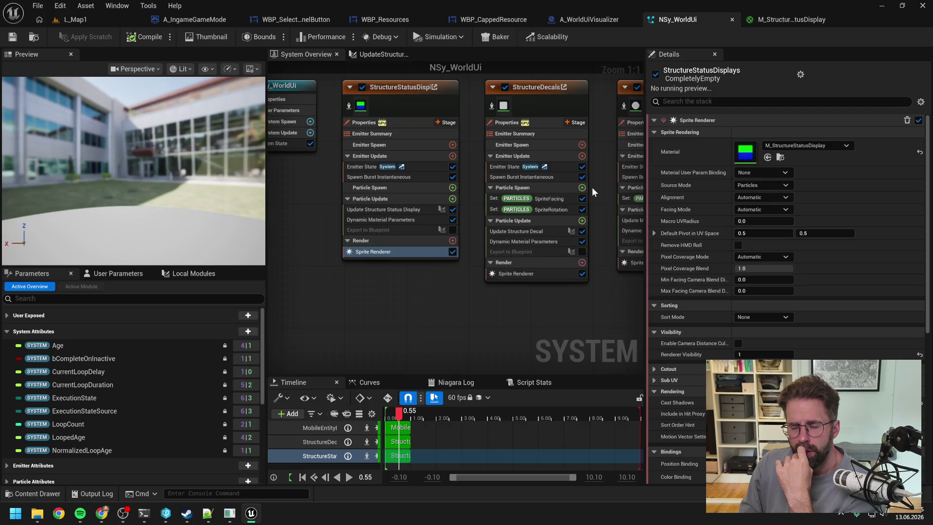
{"action": "left_click_drag", "start_coordinate": [572, 304], "coordinate": [530, 312]}
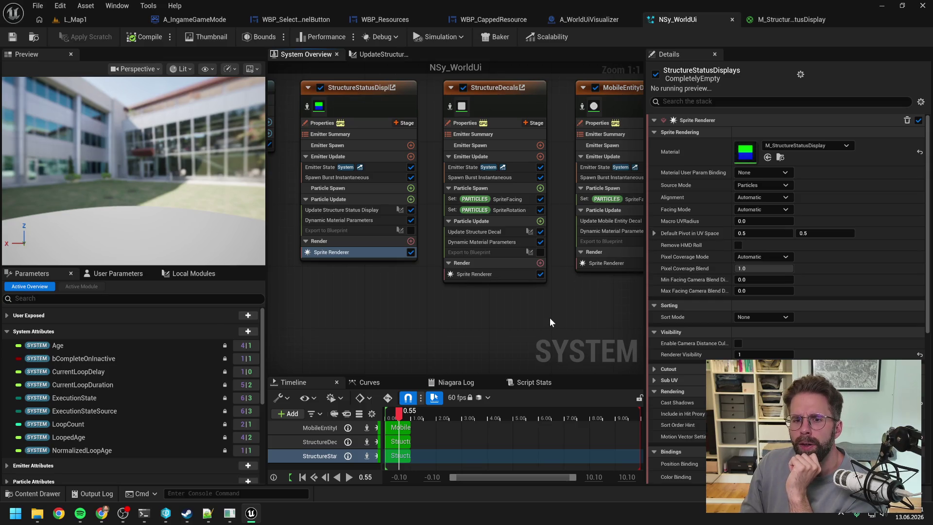
{"action": "left_click_drag", "start_coordinate": [550, 320], "coordinate": [481, 314]}
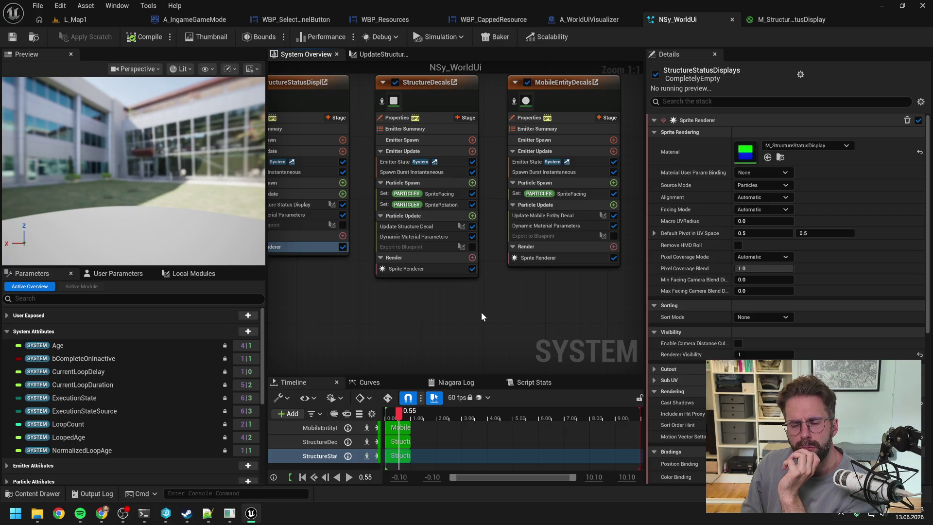
{"action": "left_click", "coordinate": [605, 19]}
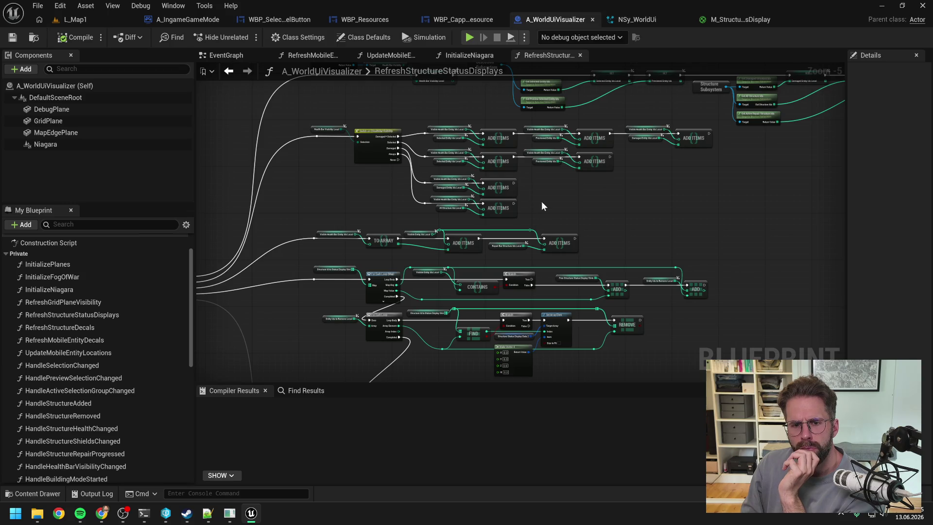
{"action": "left_click_drag", "start_coordinate": [555, 224], "coordinate": [594, 139]}
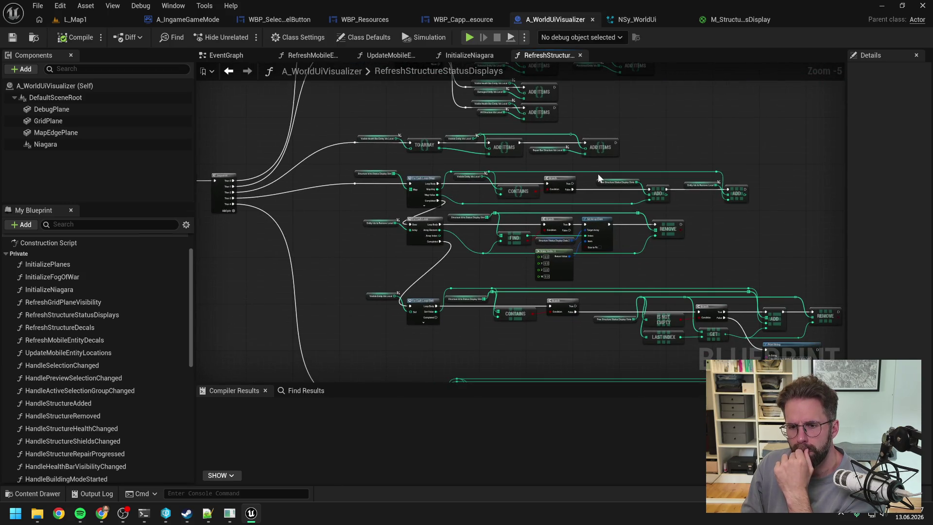
{"action": "mouse_move", "coordinate": [598, 178]}
{"action": "left_mouse_down"}
{"action": "mouse_move", "coordinate": [677, 240]}
{"action": "mouse_move", "coordinate": [587, 213]}
{"action": "mouse_move", "coordinate": [640, 221]}
{"action": "mouse_move", "coordinate": [411, 210]}
{"action": "mouse_move", "coordinate": [436, 260]}
{"action": "left_mouse_up"}
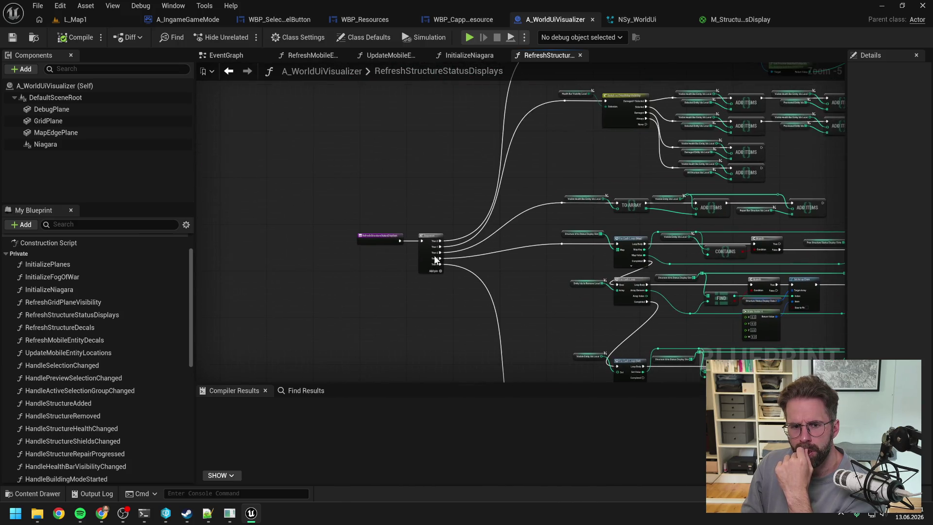
{"action": "scroll", "coordinate": [371, 255], "scroll_direction": "up", "scroll_amount": 3}
{"action": "scroll", "coordinate": [508, 219], "scroll_direction": "down", "scroll_amount": 4}
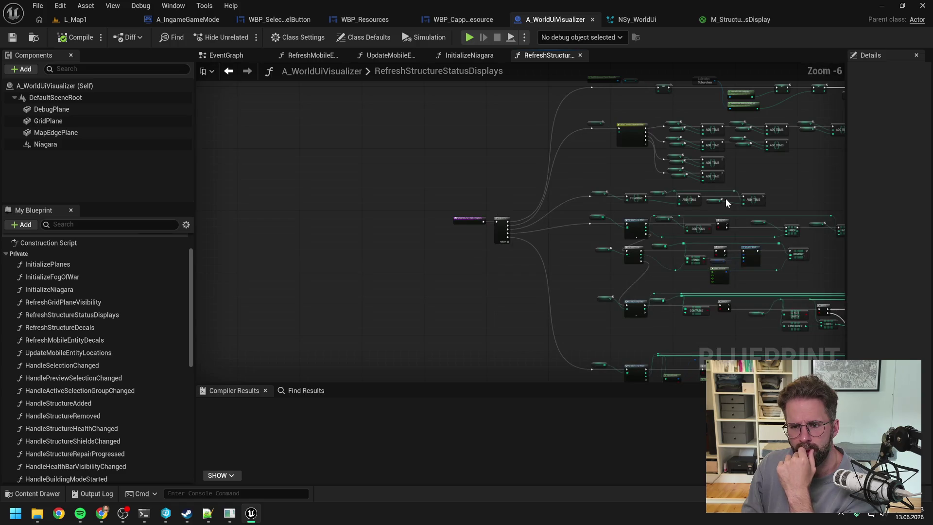
{"action": "mouse_move", "coordinate": [725, 198]}
{"action": "left_mouse_down"}
{"action": "mouse_move", "coordinate": [593, 269]}
{"action": "mouse_move", "coordinate": [558, 258]}
{"action": "mouse_move", "coordinate": [447, 86]}
{"action": "left_mouse_up"}
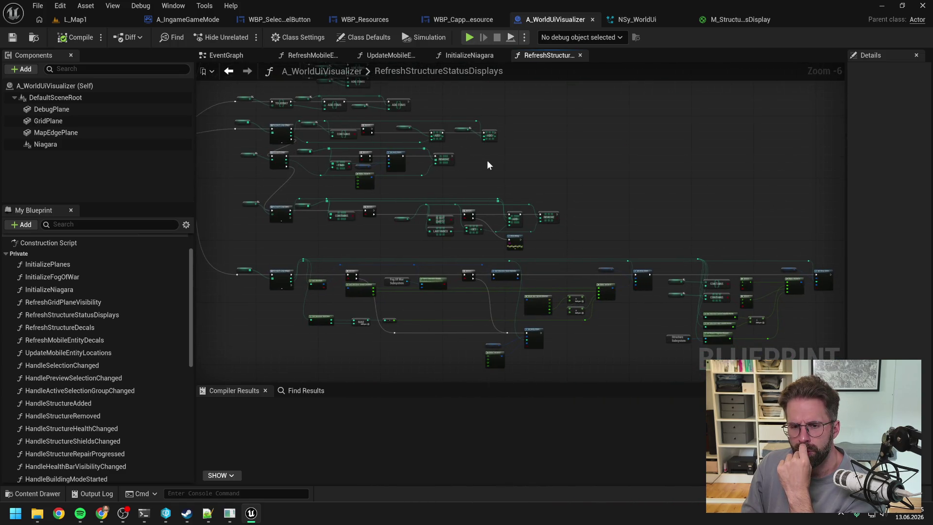
{"action": "scroll", "coordinate": [489, 168], "scroll_direction": "up", "scroll_amount": 4}
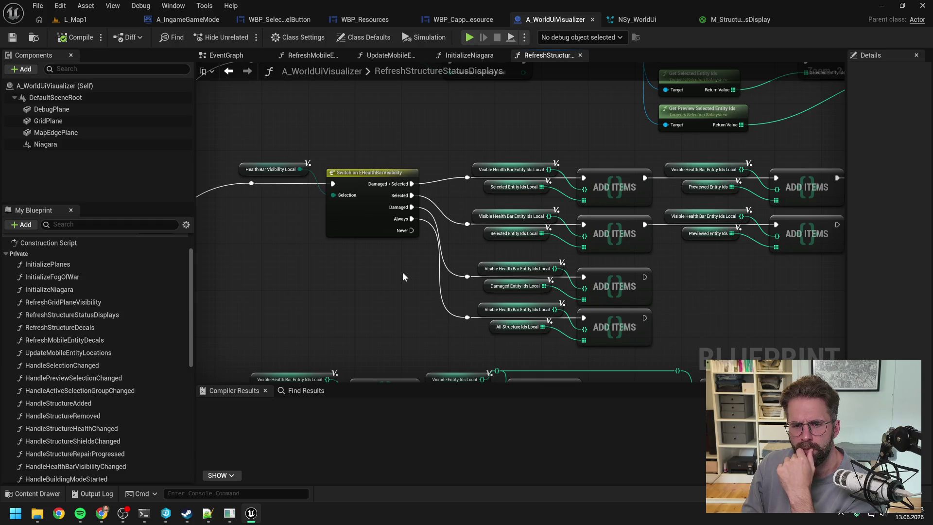
{"action": "scroll", "coordinate": [403, 277], "scroll_direction": "down", "scroll_amount": 1}
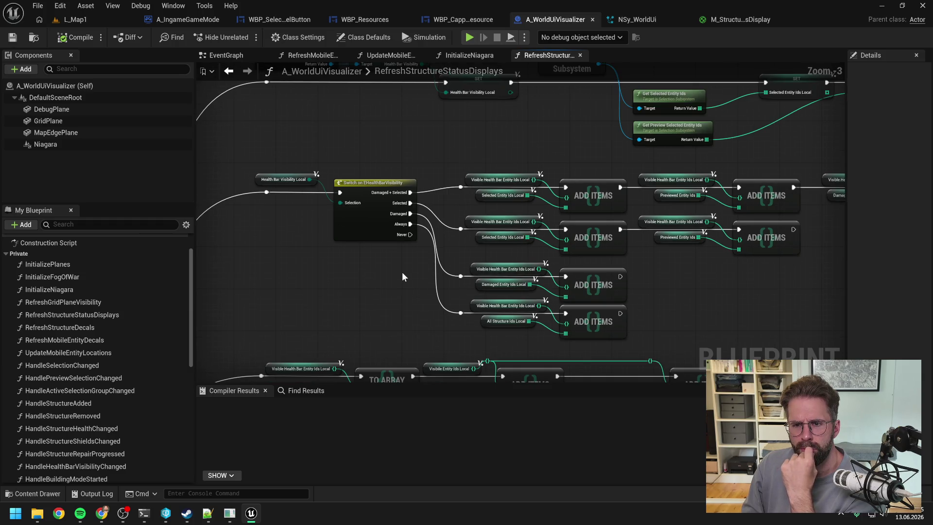
{"action": "scroll", "coordinate": [402, 277], "scroll_direction": "down", "scroll_amount": 1}
{"action": "mouse_move", "coordinate": [403, 297]}
{"action": "left_mouse_down"}
{"action": "mouse_move", "coordinate": [439, 175]}
{"action": "mouse_move", "coordinate": [473, 128]}
{"action": "left_mouse_up"}
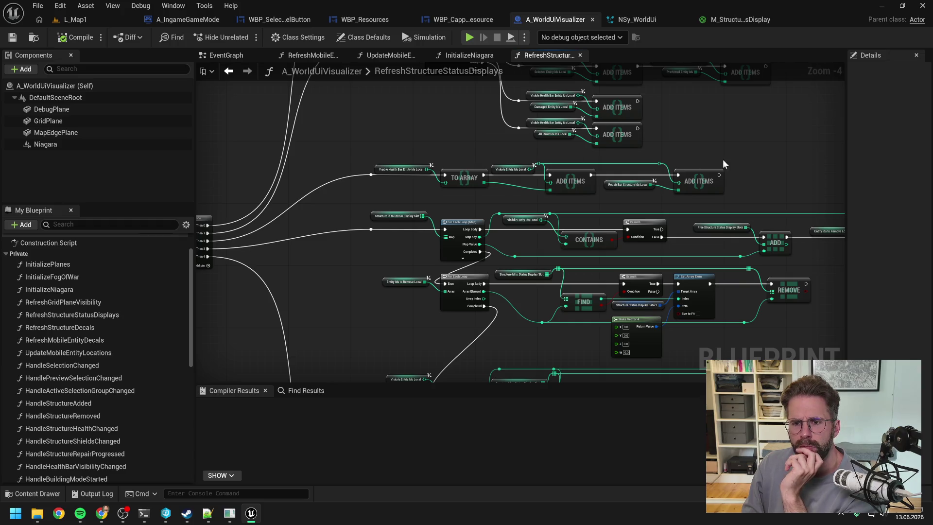
{"action": "mouse_move", "coordinate": [735, 160]}
{"action": "left_mouse_down"}
{"action": "mouse_move", "coordinate": [569, 266]}
{"action": "mouse_move", "coordinate": [583, 255]}
{"action": "mouse_move", "coordinate": [535, 265]}
{"action": "left_mouse_up"}
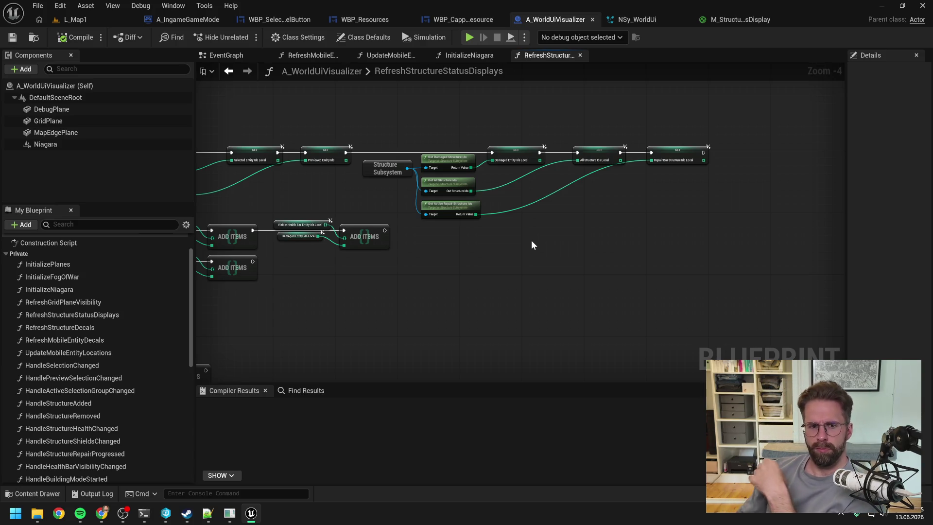
{"action": "mouse_move", "coordinate": [383, 258]}
{"action": "left_mouse_down"}
{"action": "mouse_move", "coordinate": [471, 219]}
{"action": "mouse_move", "coordinate": [631, 179]}
{"action": "left_mouse_up"}
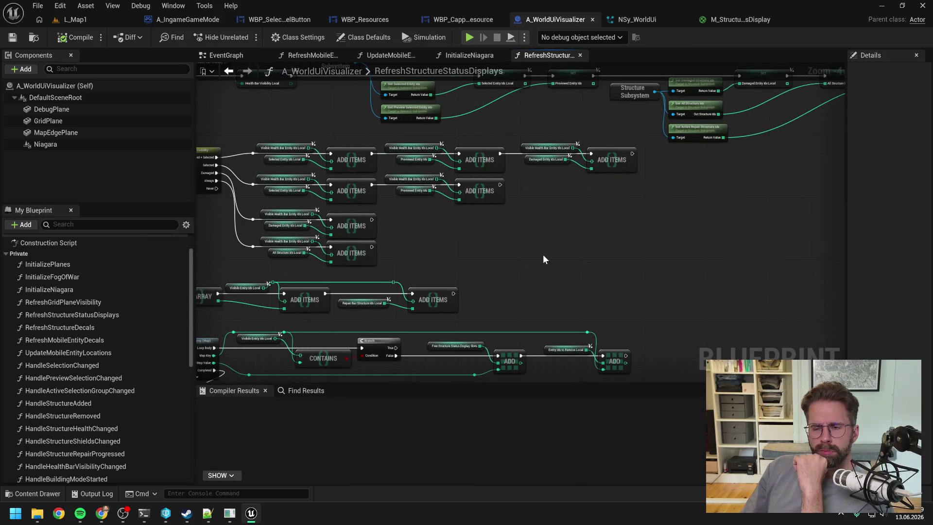
{"action": "left_click_drag", "start_coordinate": [521, 268], "coordinate": [605, 145]}
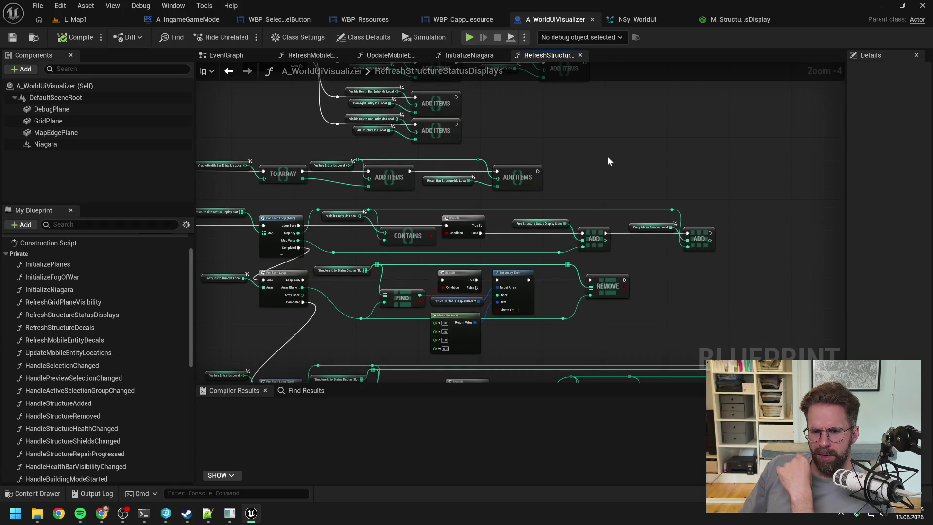
Start a play session in L_Map1 and place a Power Grid Generator from the Main Hall
{"action": "left_click", "coordinate": [94, 18]}
{"action": "left_click", "coordinate": [240, 39]}
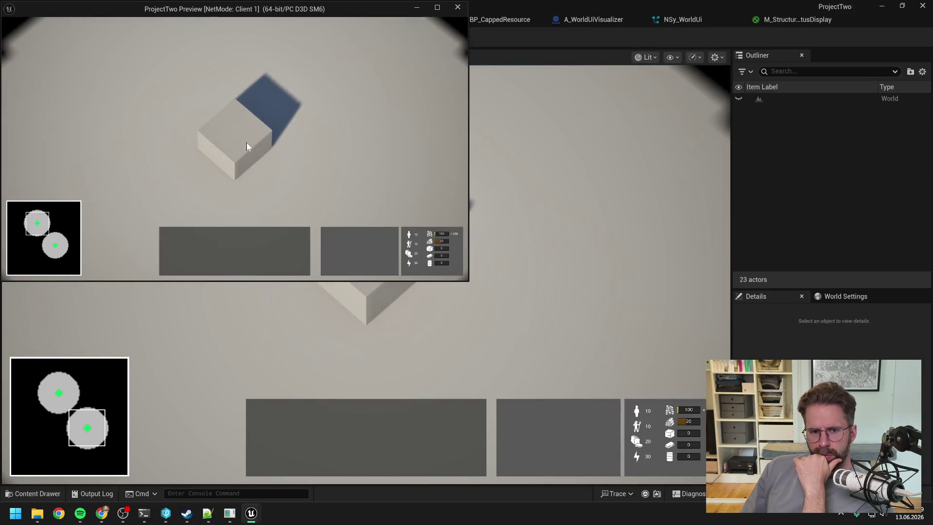
{"action": "left_click", "coordinate": [247, 147]}
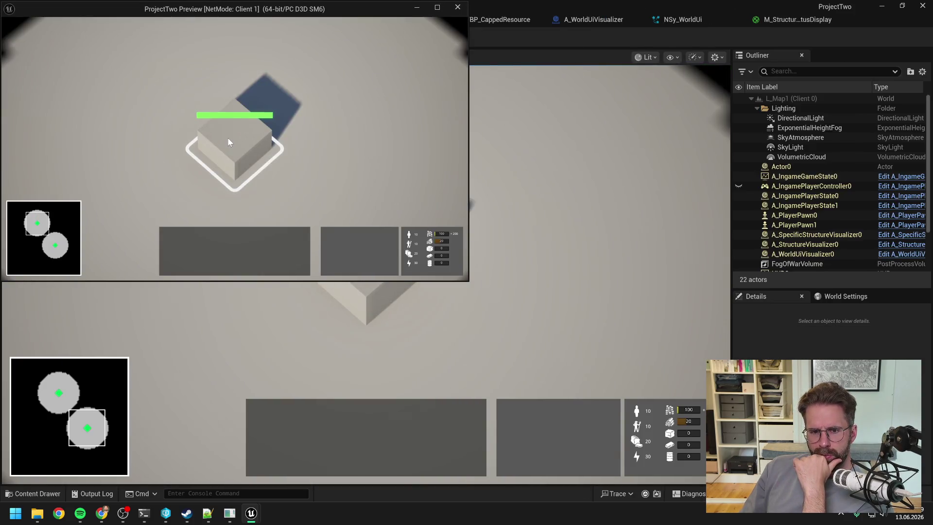
{"action": "left_click", "coordinate": [332, 236]}
{"action": "left_click", "coordinate": [403, 154]}
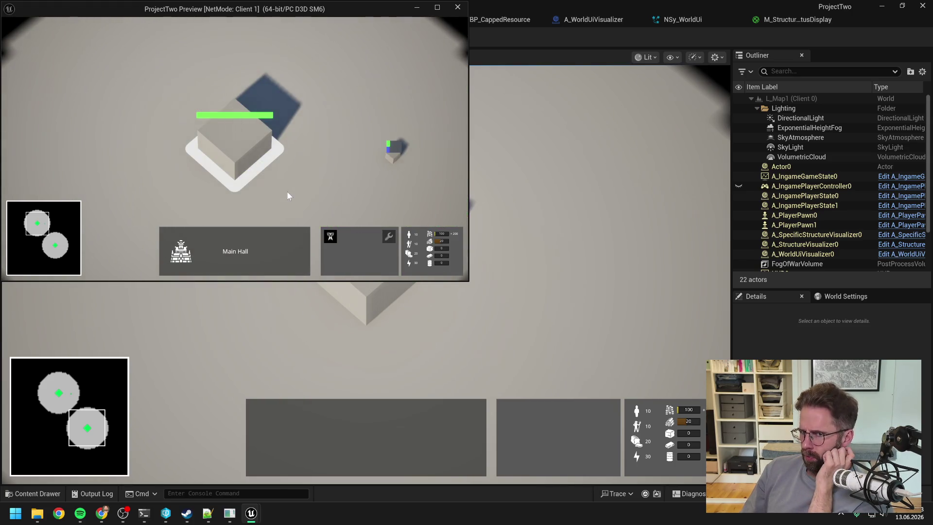
{"action": "scroll", "coordinate": [312, 180], "scroll_direction": "down", "scroll_amount": 2}
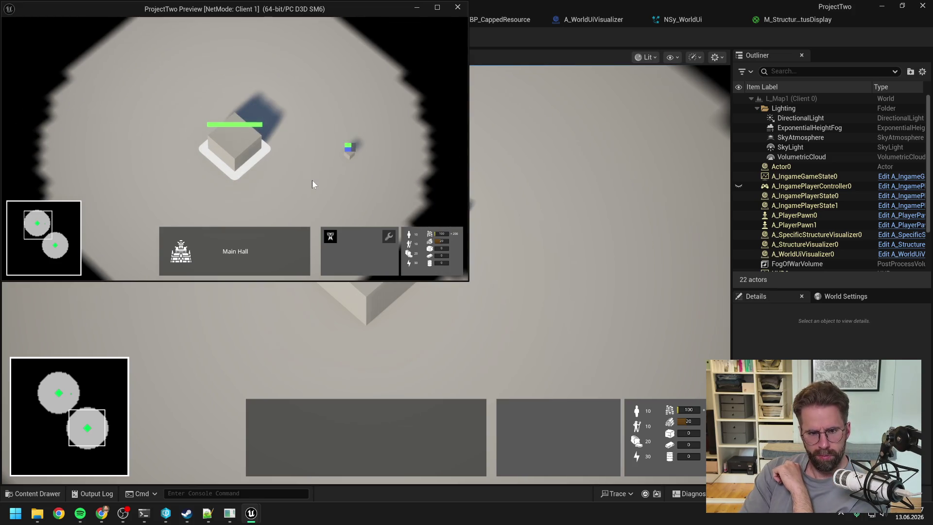
Select the new Power Grid Generator and start repairing it
{"action": "left_click", "coordinate": [312, 180]}
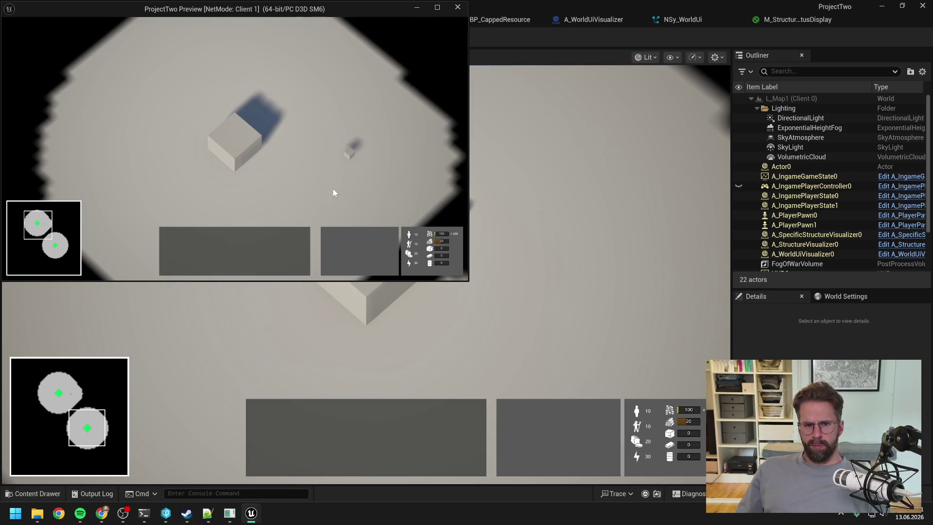
{"action": "left_click", "coordinate": [348, 154]}
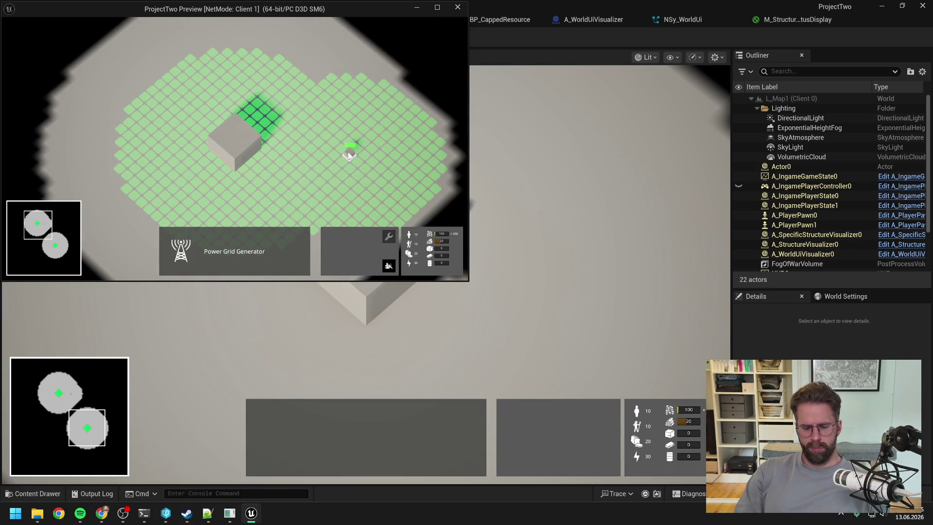
{"action": "left_click", "coordinate": [348, 156]}
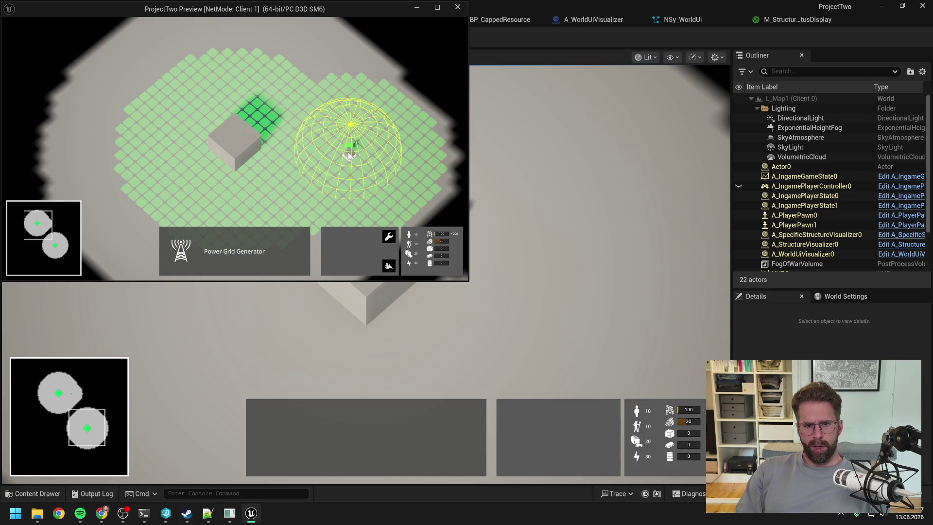
{"action": "left_click", "coordinate": [389, 238]}
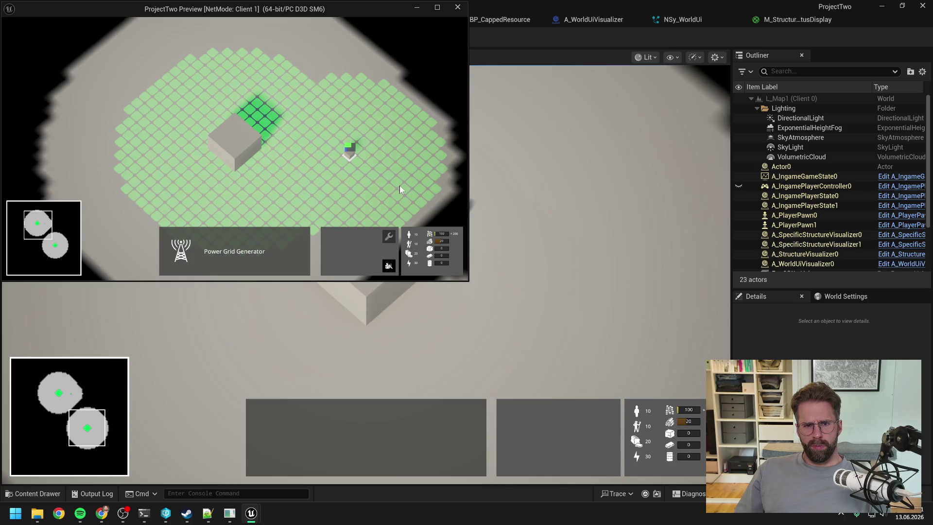
{"action": "left_click", "coordinate": [399, 186]}
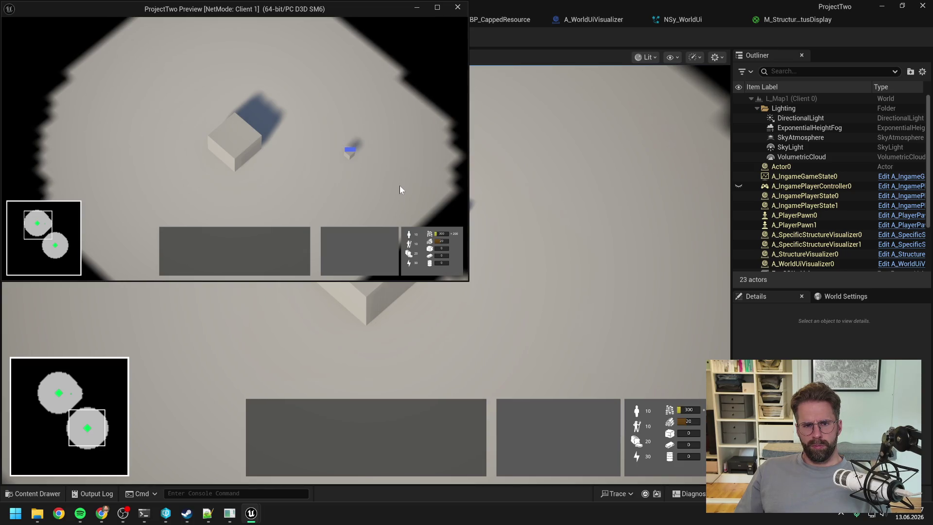
Check the structure's status bar after panning, then close the client preview window
{"action": "key", "text": "s"}
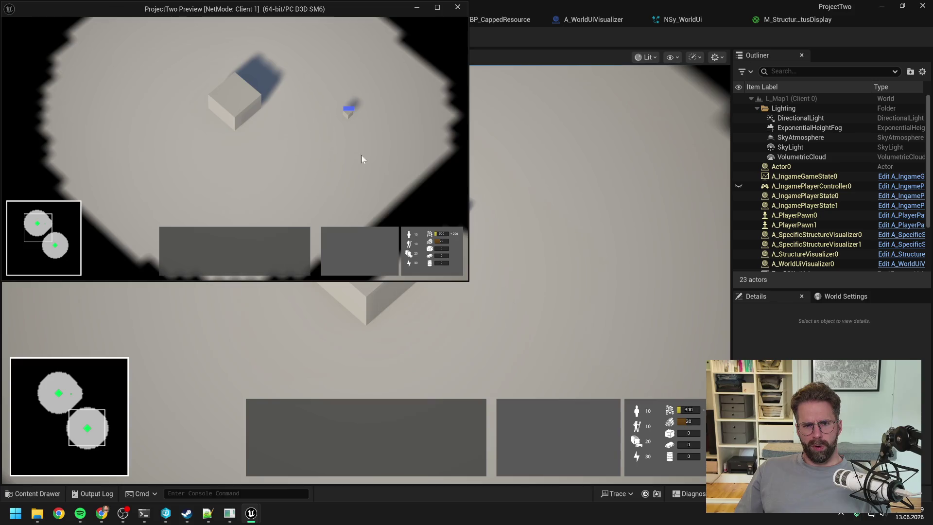
{"action": "left_click", "coordinate": [349, 110]}
{"action": "left_click", "coordinate": [310, 173]}
{"action": "key", "text": "w"}
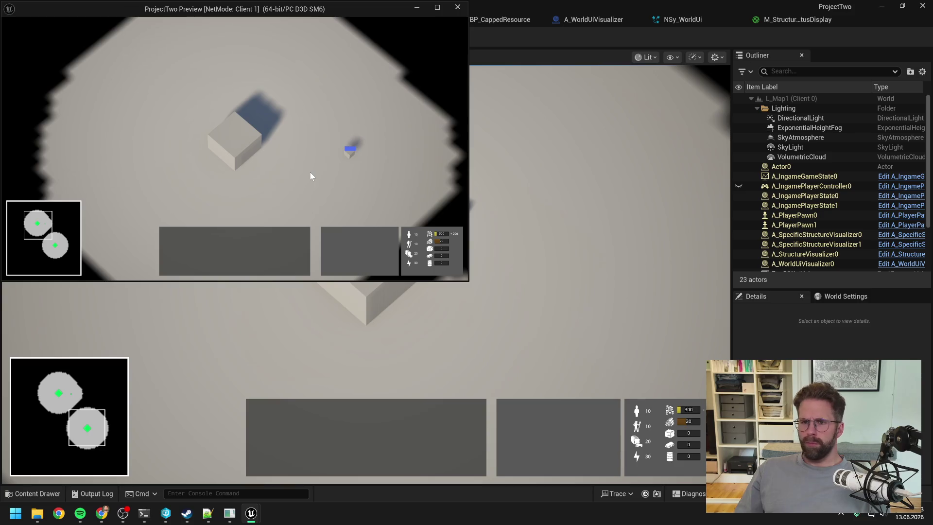
{"action": "key", "text": "alt+F4"}
Add 'RepairBar geht nicht mehr weg, wenn sie 100% ist.' to Daily.txt, then stop the play session
{"action": "key", "text": "alt+Tab"}
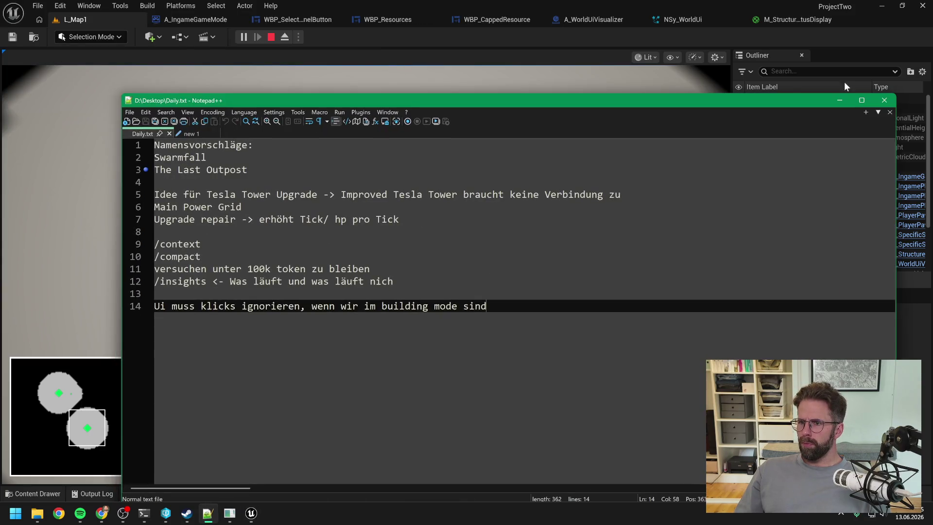
{"action": "key", "text": "Return"}
{"action": "key", "text": "Return"}
{"action": "type", "text": "R"}
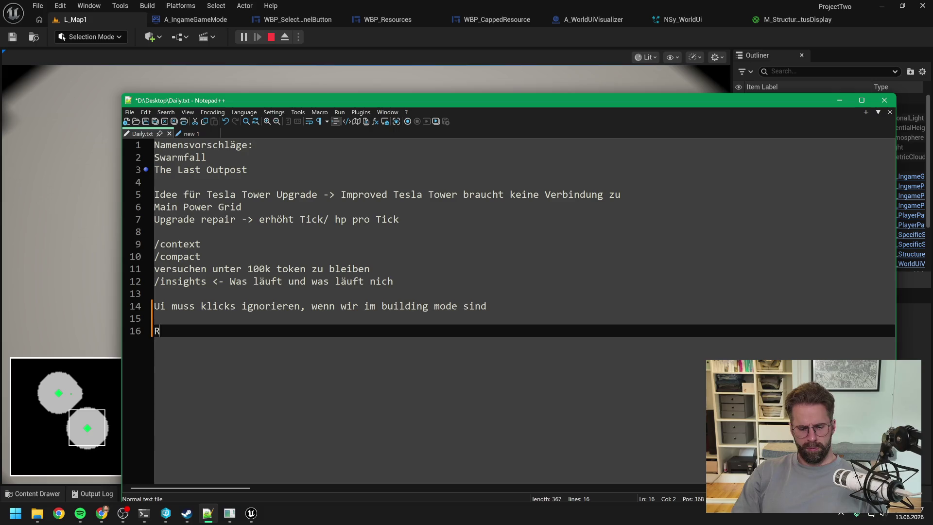
{"action": "type", "text": "epairBar ghet"}
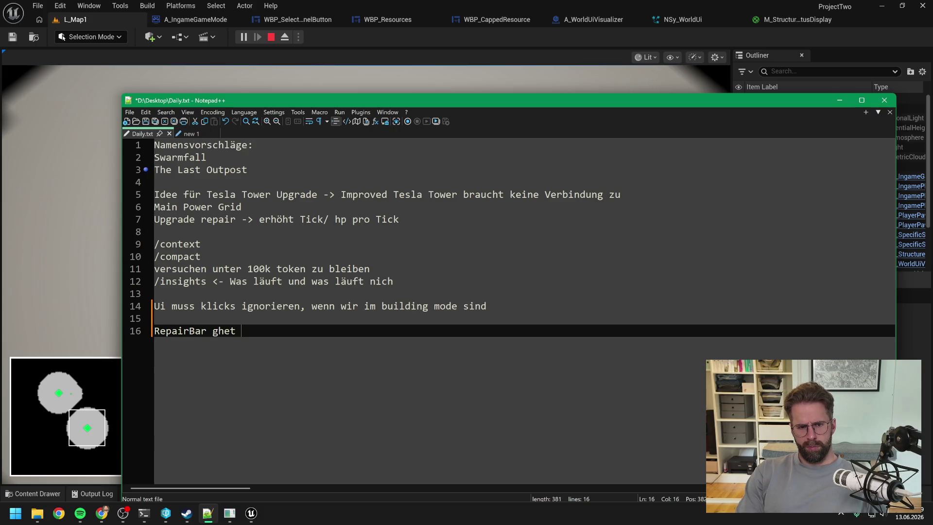
{"action": "key", "text": "BackSpace"}
{"action": "key", "text": "BackSpace"}
{"action": "key", "text": "BackSpace"}
{"action": "type", "text": "eht nicht mehr "}
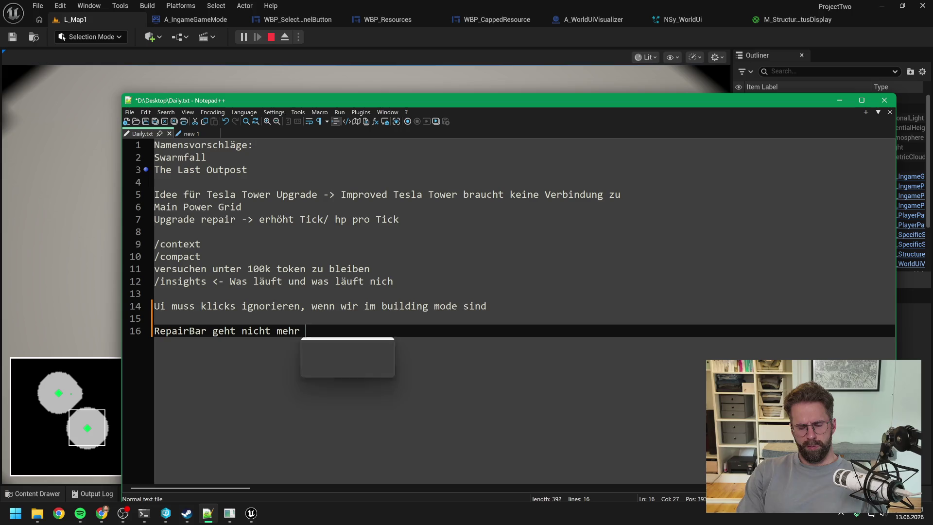
{"action": "type", "text": "weg, wenn sie 100"}
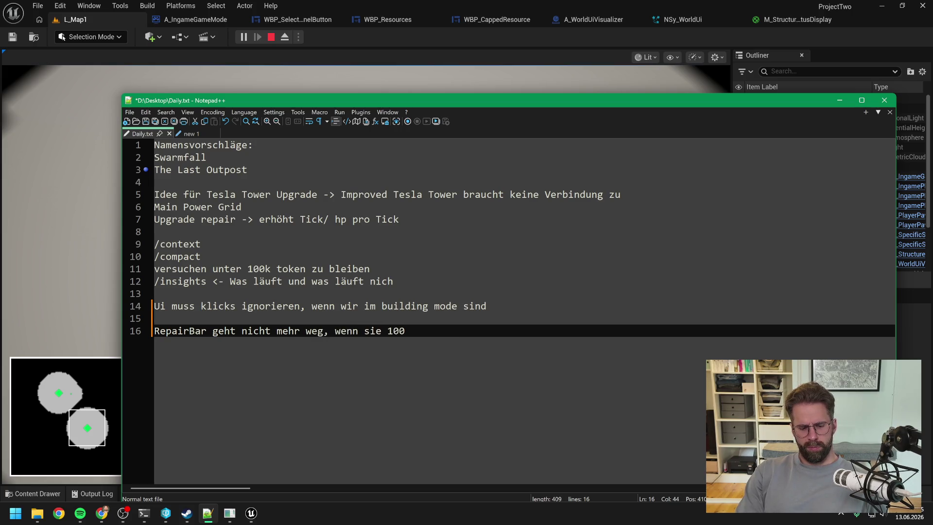
{"action": "type", "text": "% ist."}
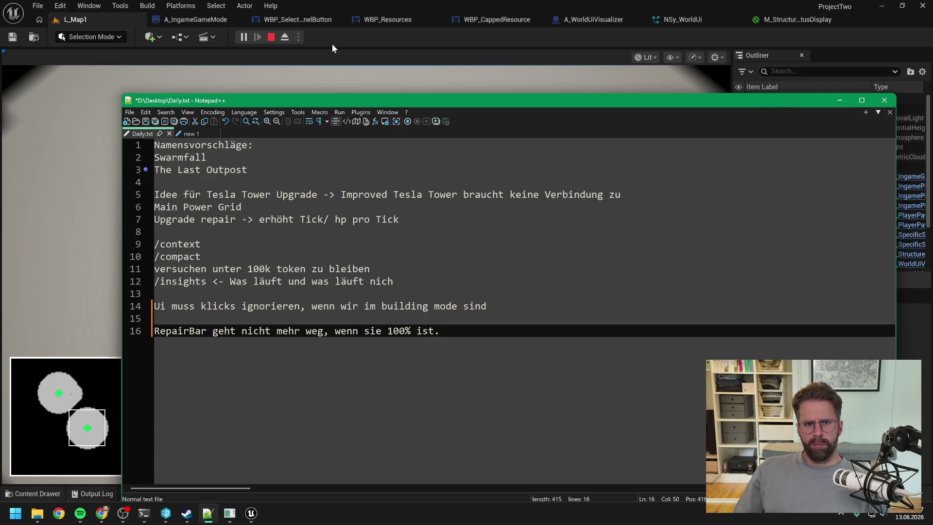
{"action": "left_click", "coordinate": [264, 33]}
Start a play session and place several small structures around the Main Hall and territory edge
{"action": "left_click", "coordinate": [271, 36]}
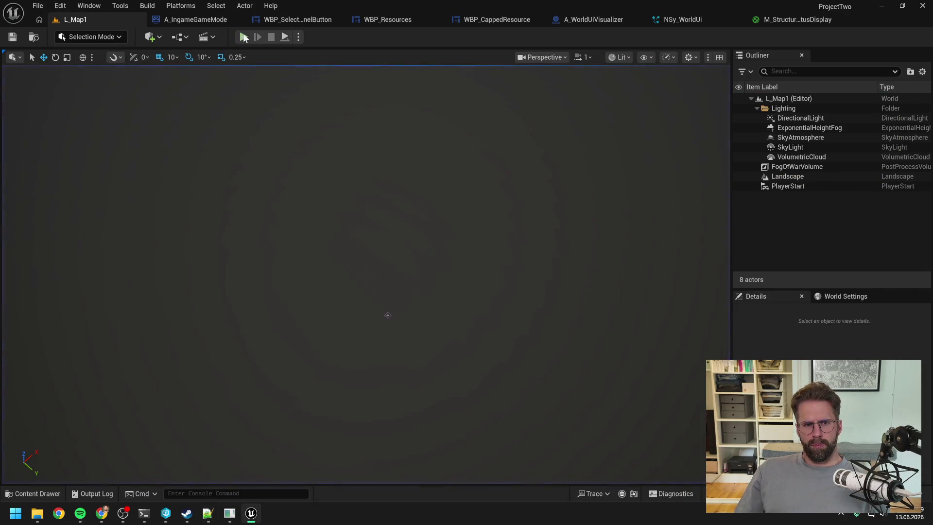
{"action": "left_click", "coordinate": [244, 37]}
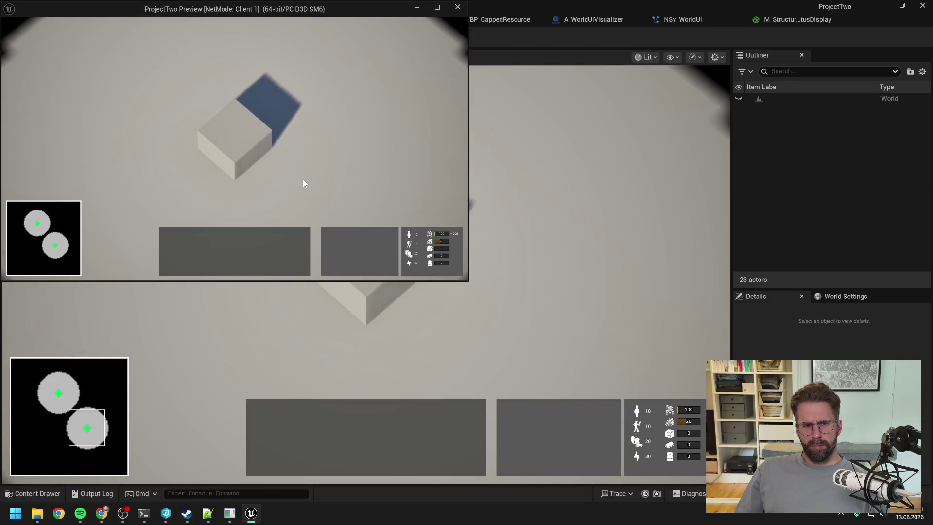
{"action": "left_click", "coordinate": [242, 142]}
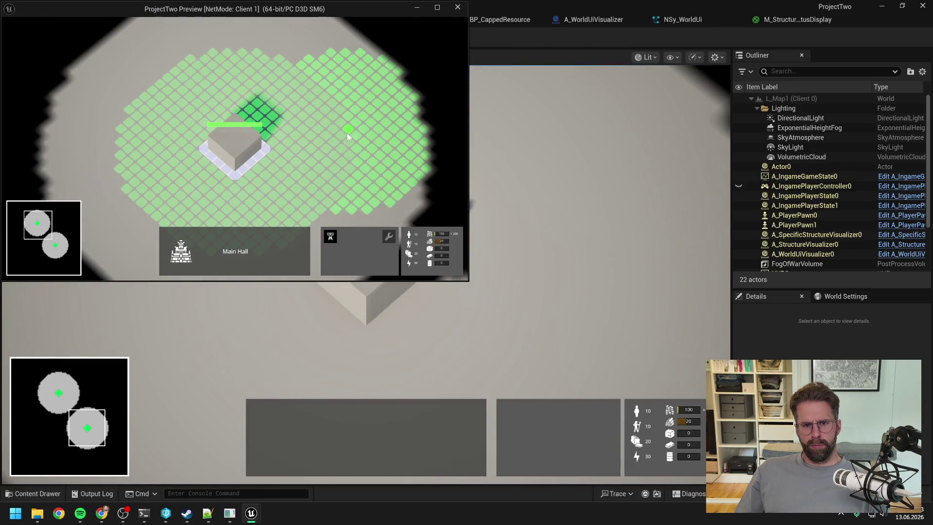
{"action": "left_click", "coordinate": [347, 133]}
{"action": "left_click", "coordinate": [334, 198]}
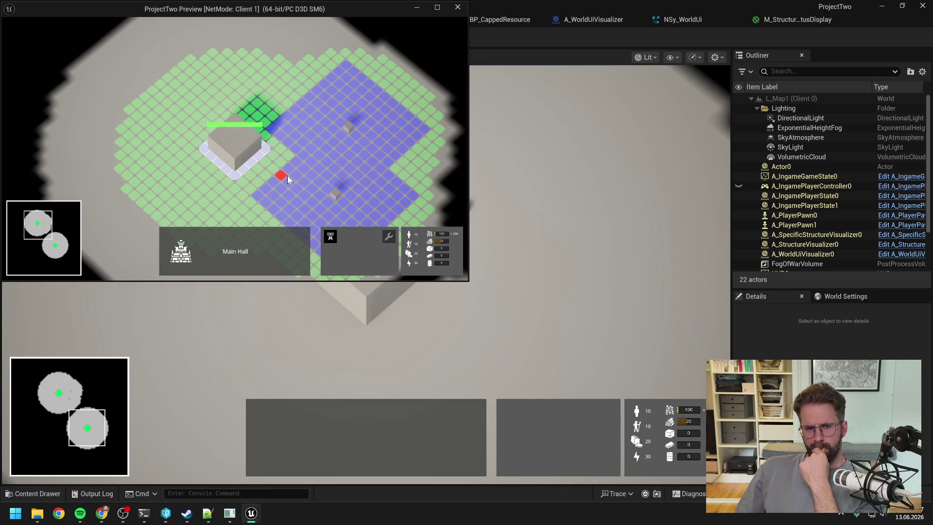
{"action": "left_click", "coordinate": [427, 183]}
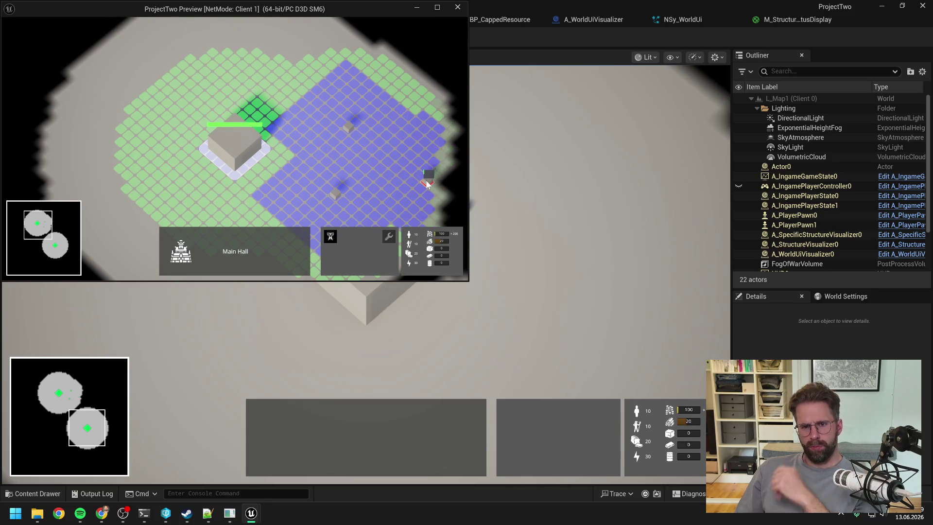
{"action": "key", "text": "s"}
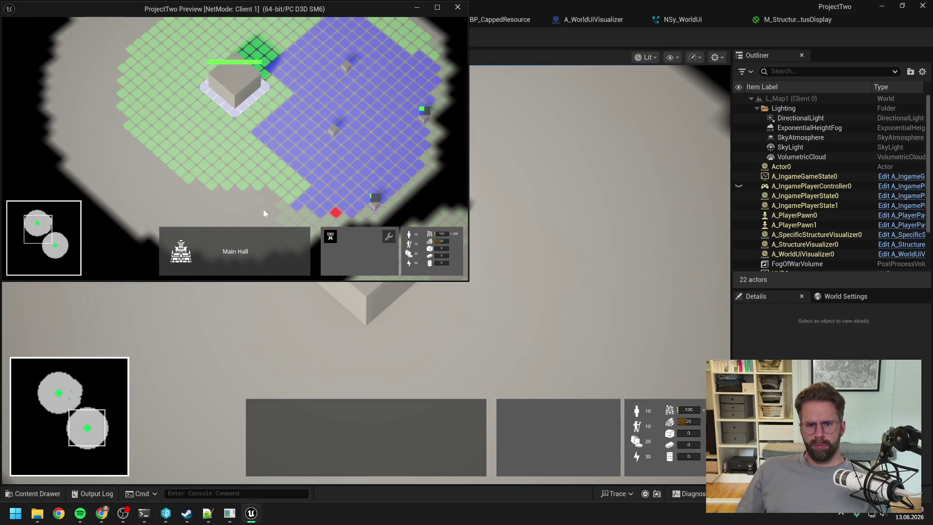
{"action": "left_click", "coordinate": [285, 192]}
{"action": "key", "text": "w"}
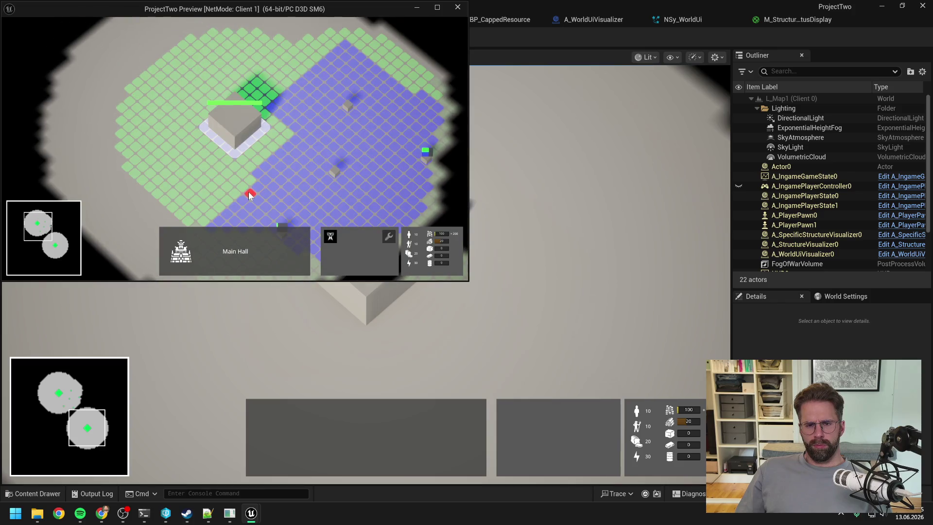
Cancel structure placement and build a Power Grid Generator at the territory edge
{"action": "right_click", "coordinate": [247, 193]}
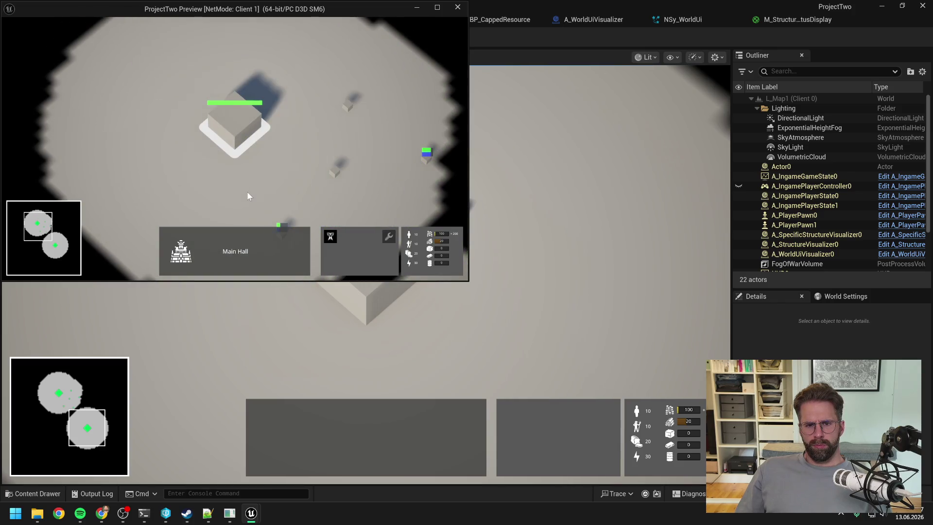
{"action": "key", "text": "s"}
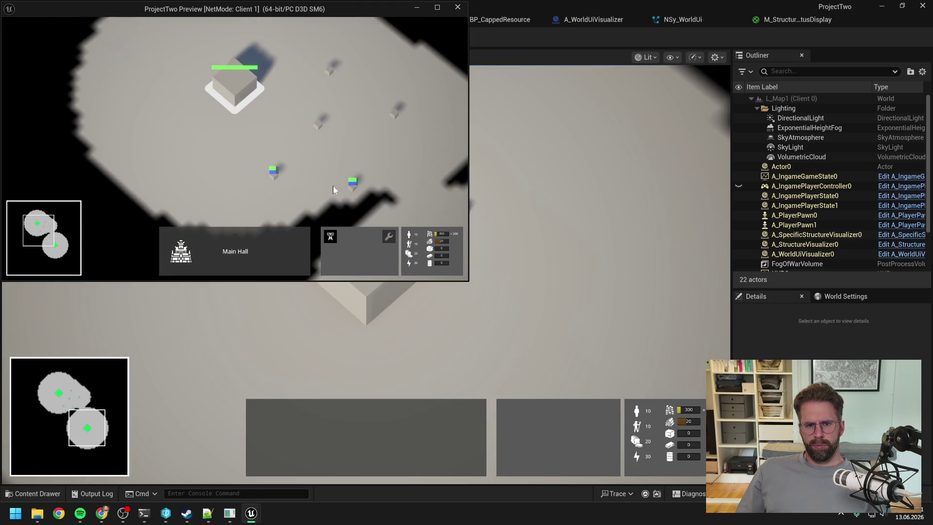
{"action": "left_click", "coordinate": [332, 233]}
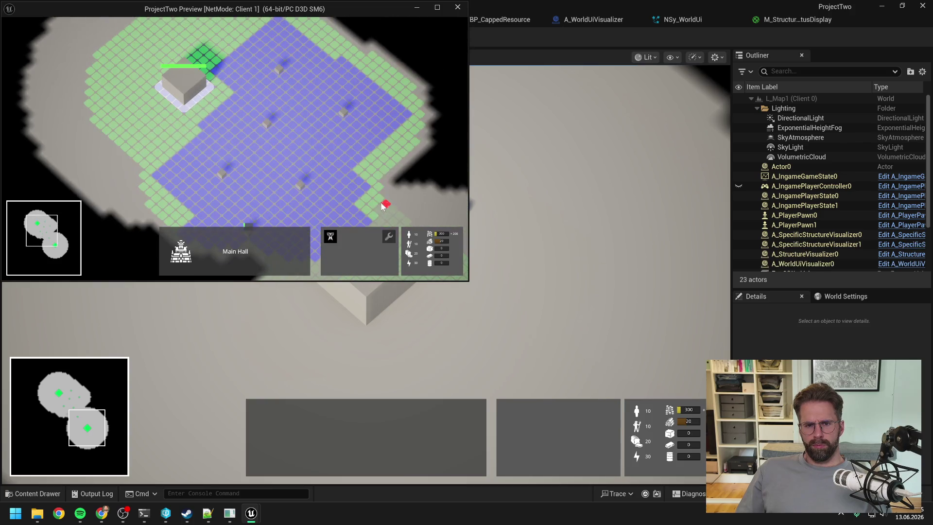
{"action": "left_click", "coordinate": [378, 171]}
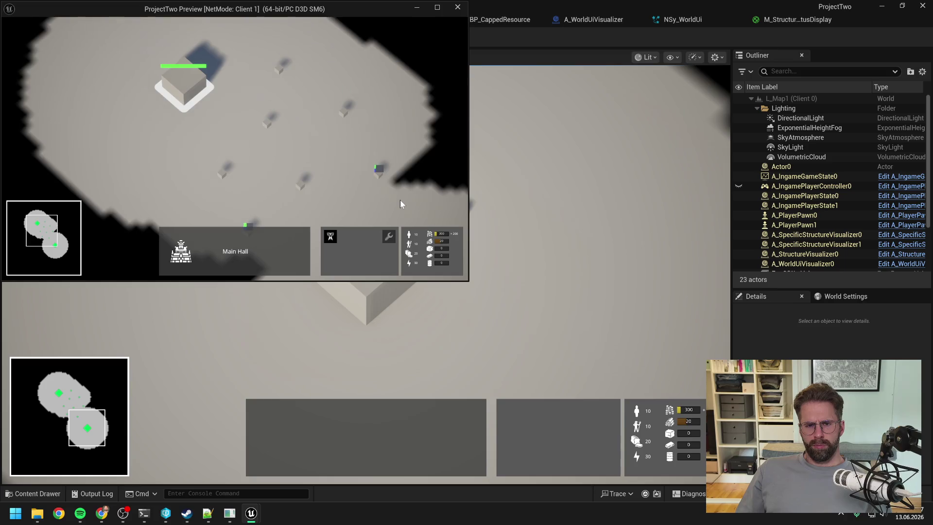
{"action": "key", "text": "a"}
Pan around and reselect the Main Hall, then end the play session with Esc
{"action": "left_click", "coordinate": [401, 200]}
{"action": "key", "text": "d"}
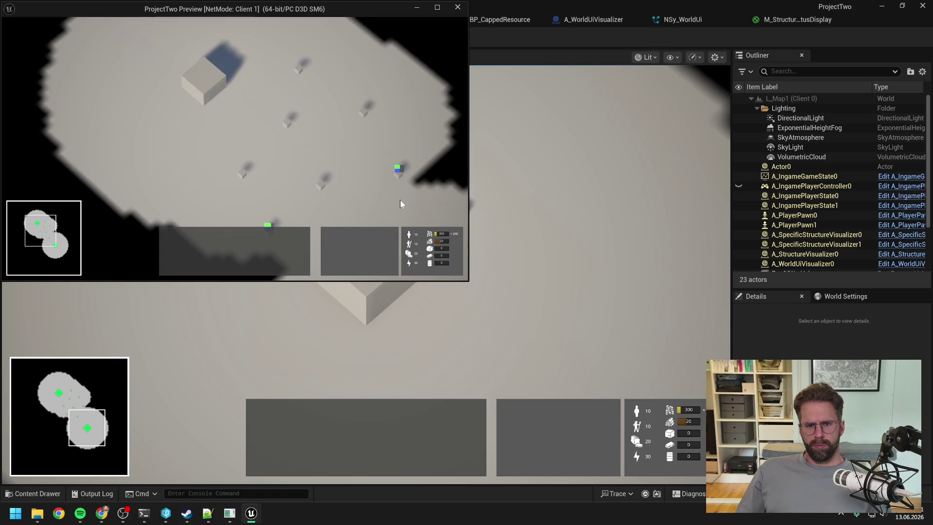
{"action": "key", "text": "w"}
{"action": "key", "text": "a"}
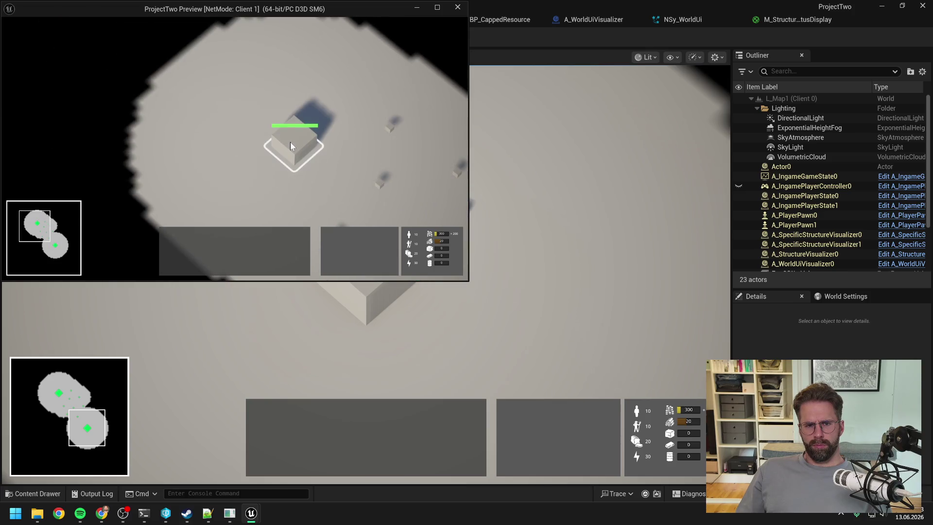
{"action": "left_click", "coordinate": [290, 142]}
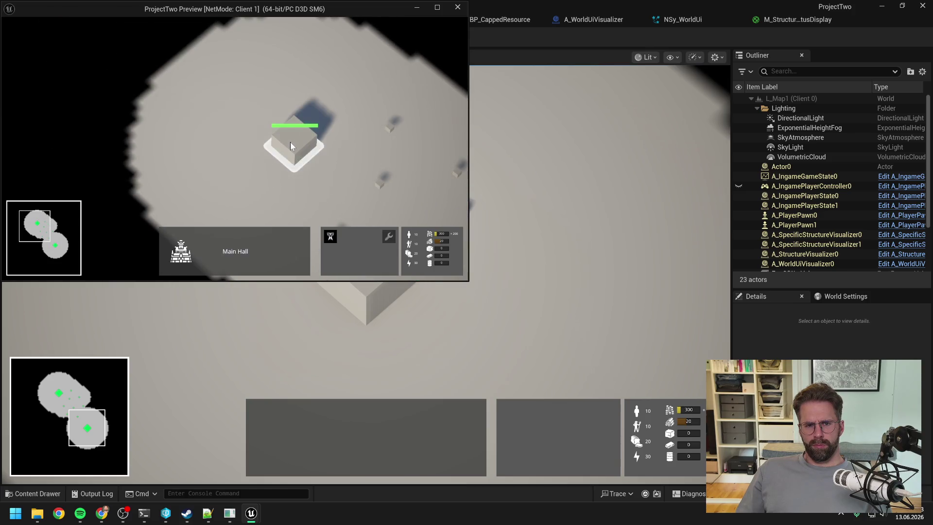
{"action": "key", "text": "s"}
{"action": "key", "text": "Escape"}
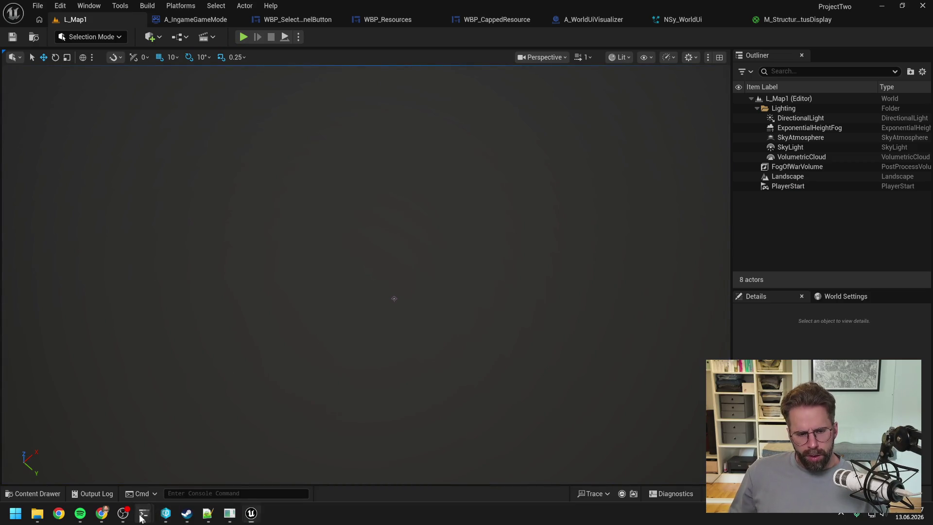
Review Claude Code's report on GetEntityOwnerDisplayName in changelist 221, then close the Unreal editor
{"action": "mouse_move", "coordinate": [145, 514]}
{"action": "left_click", "coordinate": [203, 444]}
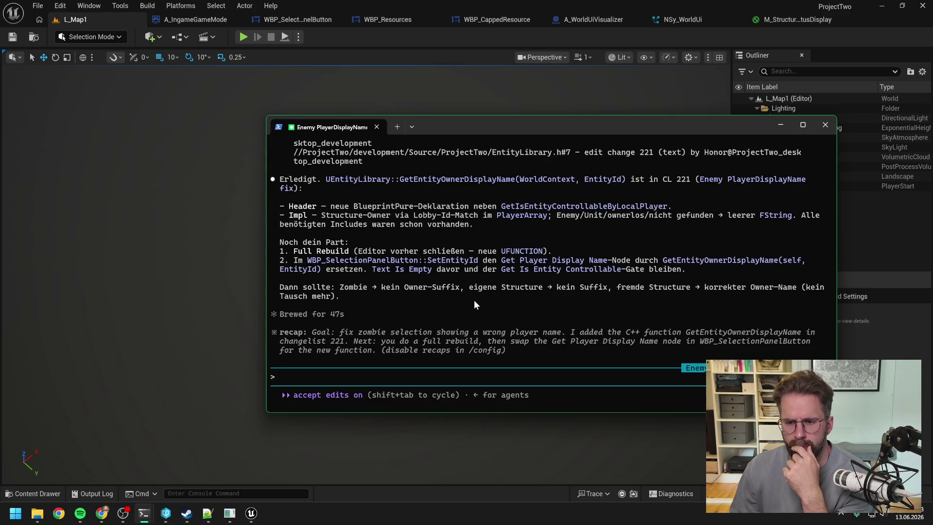
{"action": "scroll", "coordinate": [506, 307], "scroll_direction": "up", "scroll_amount": 4}
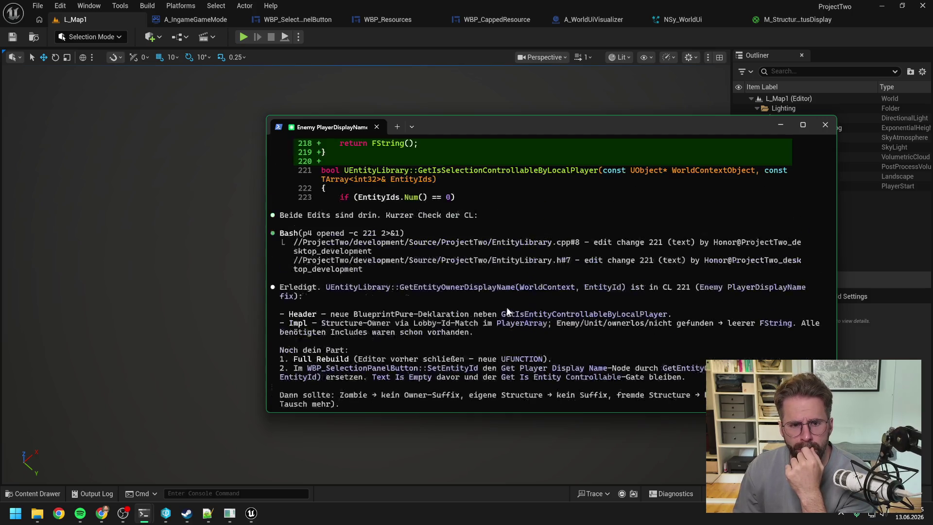
{"action": "scroll", "coordinate": [507, 308], "scroll_direction": "down", "scroll_amount": 4}
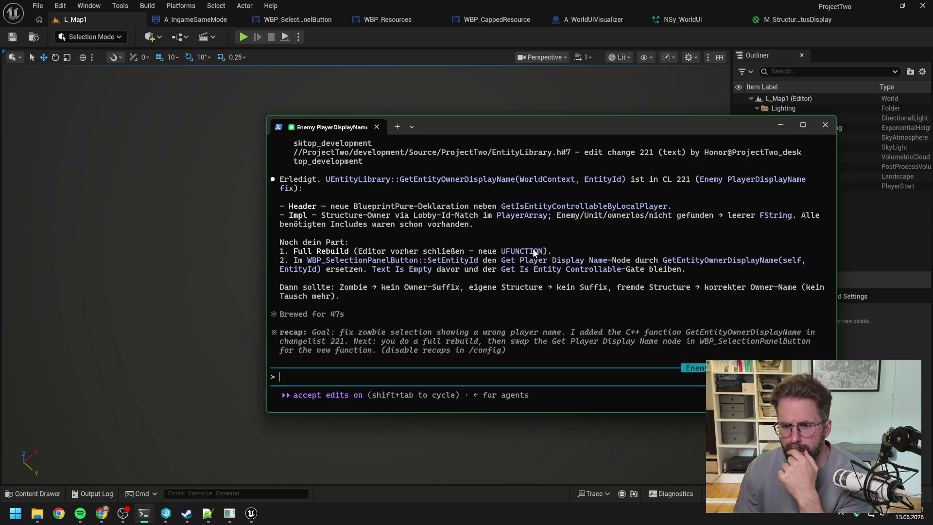
{"action": "left_click", "coordinate": [923, 7]}
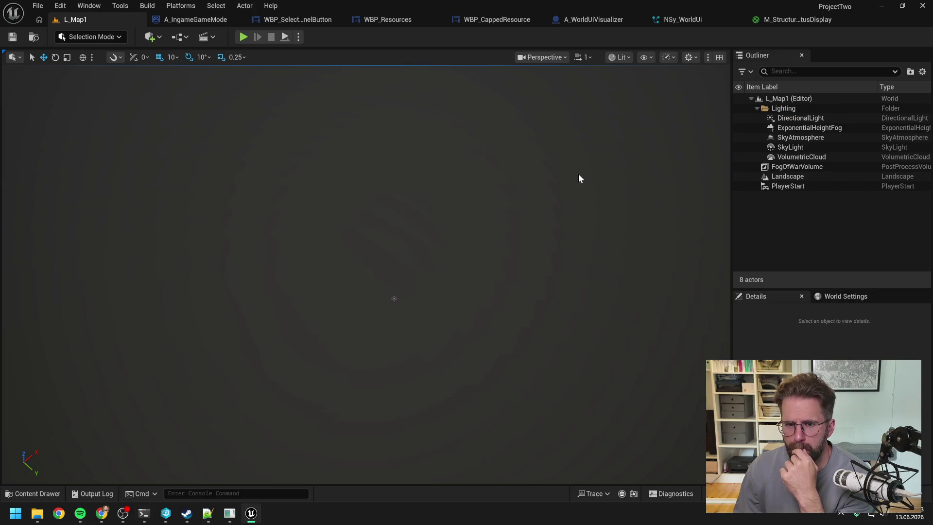
Open ProjectTwo.sln from the Development folder, rebuild ProjectTwo, and close Visual Studio after it succeeds
{"action": "left_click", "coordinate": [38, 514]}
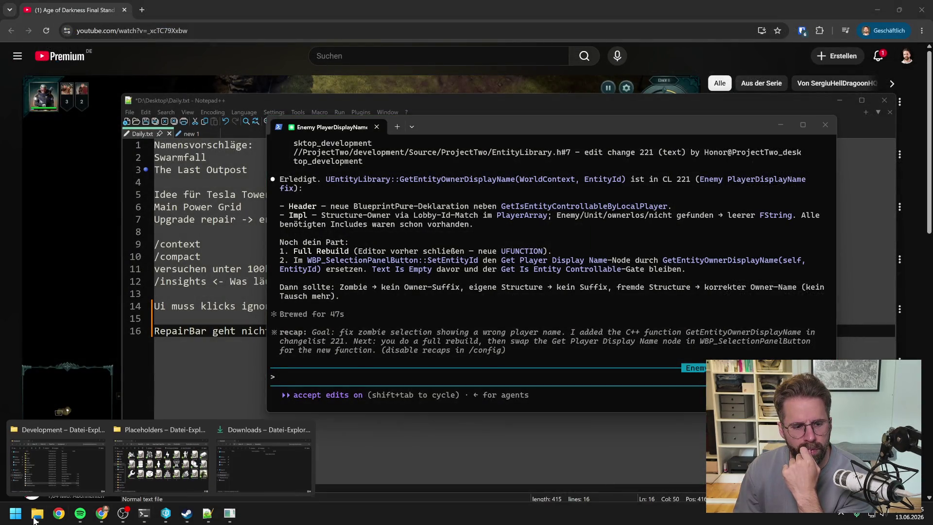
{"action": "left_click", "coordinate": [58, 464]}
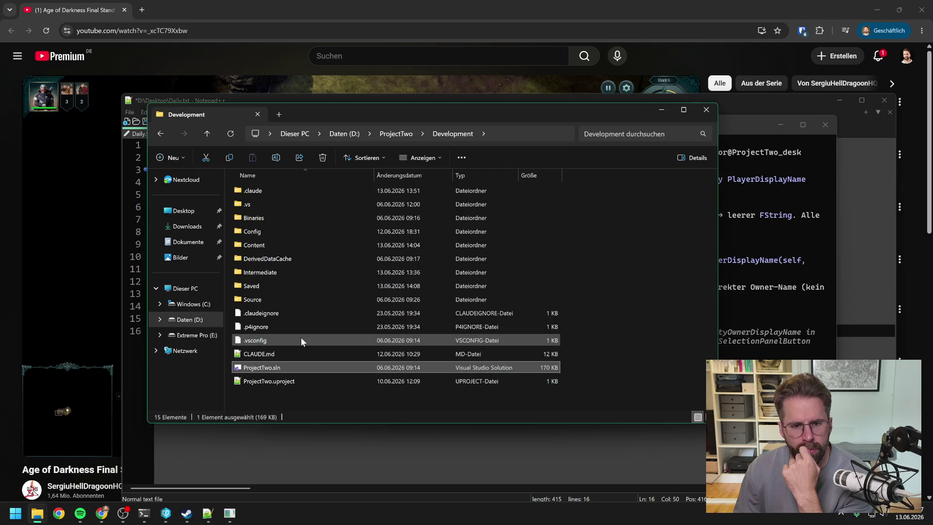
{"action": "double_click", "coordinate": [301, 367]}
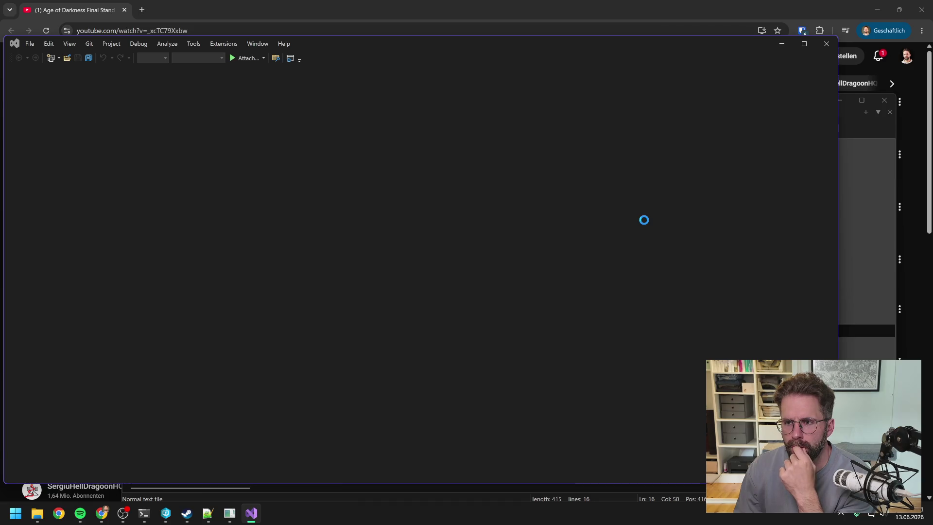
{"action": "right_click", "coordinate": [711, 149]}
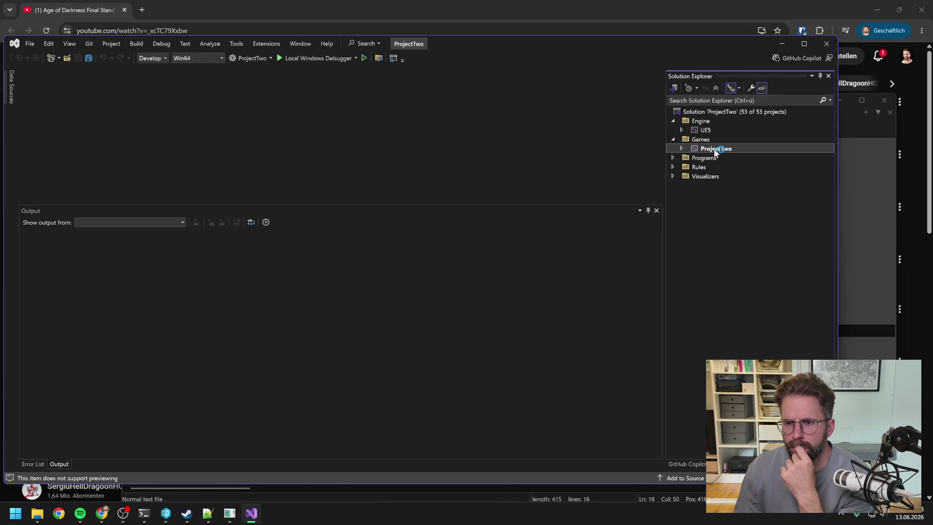
{"action": "left_click", "coordinate": [735, 128]}
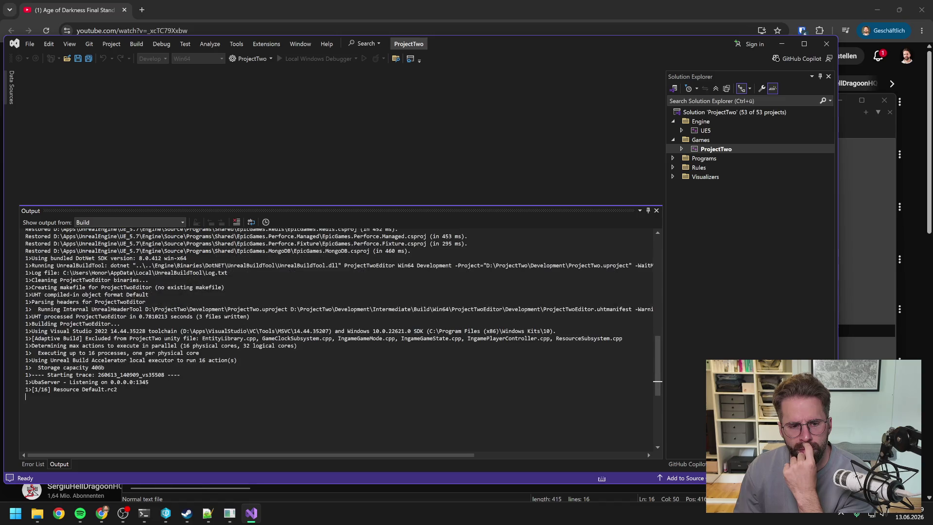
{"action": "scroll", "coordinate": [648, 452], "scroll_direction": "down", "scroll_amount": 4}
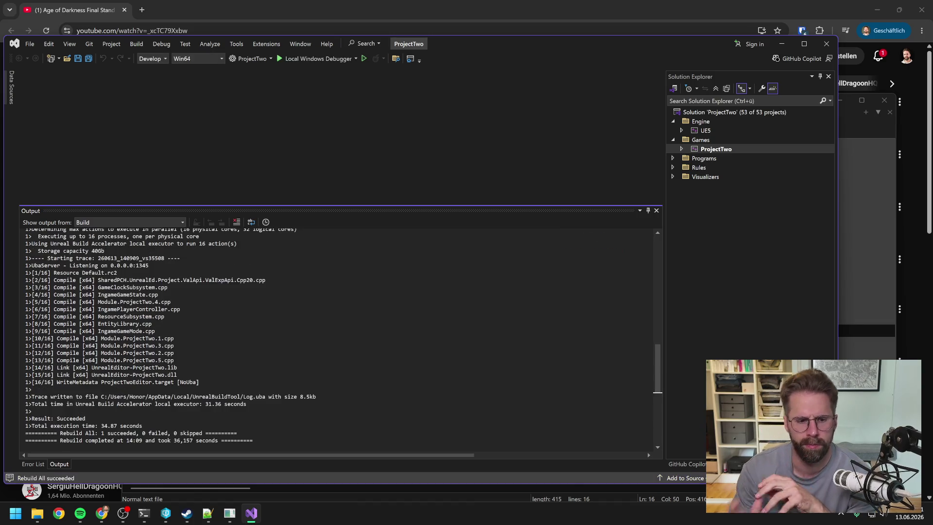
{"action": "left_click", "coordinate": [827, 44]}
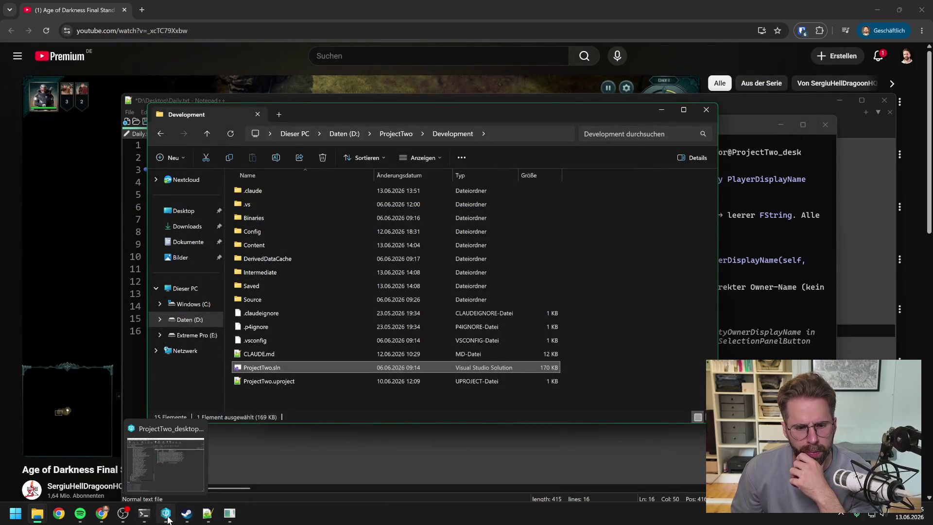
Reopen the Unreal editor and show WBP_SelectionPanelButton's SetEntityId function graph
{"action": "left_click", "coordinate": [168, 519]}
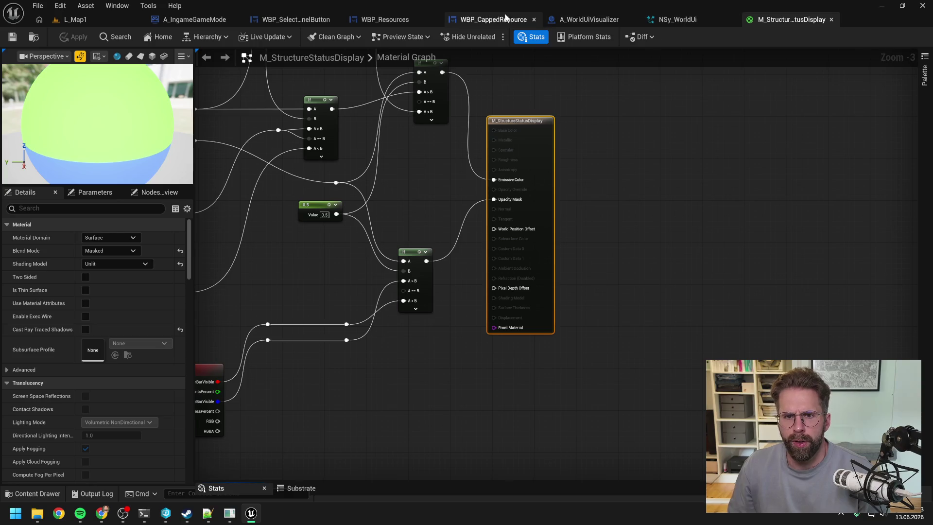
{"action": "left_click", "coordinate": [505, 18]}
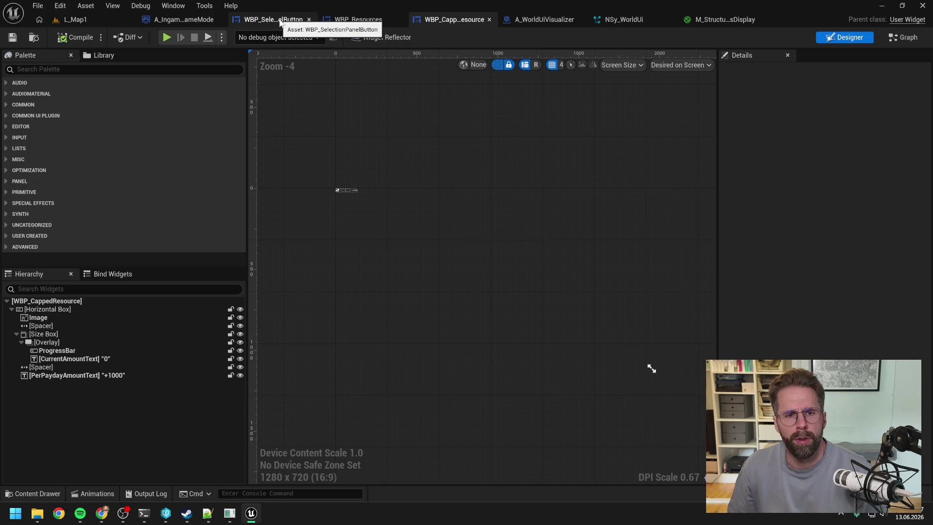
{"action": "left_click", "coordinate": [280, 20]}
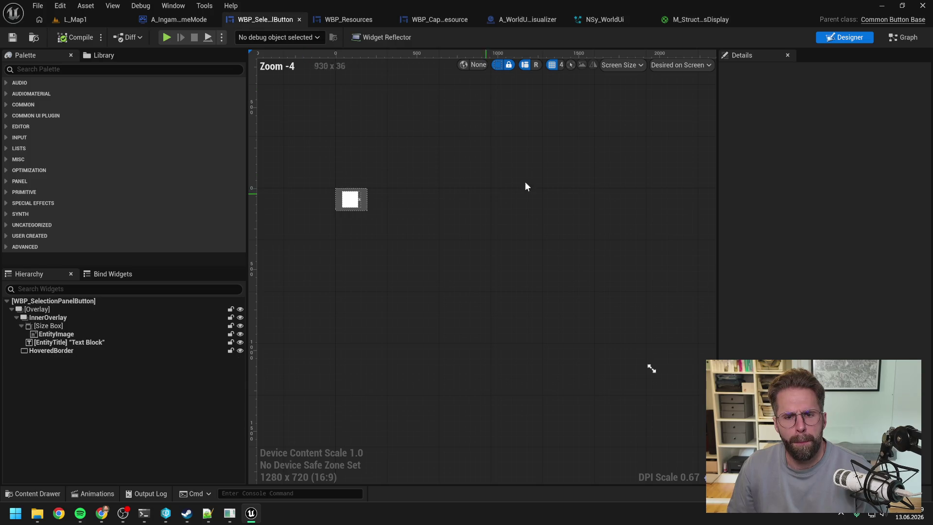
{"action": "left_click", "coordinate": [905, 37]}
{"action": "scroll", "coordinate": [519, 181], "scroll_direction": "down", "scroll_amount": 2}
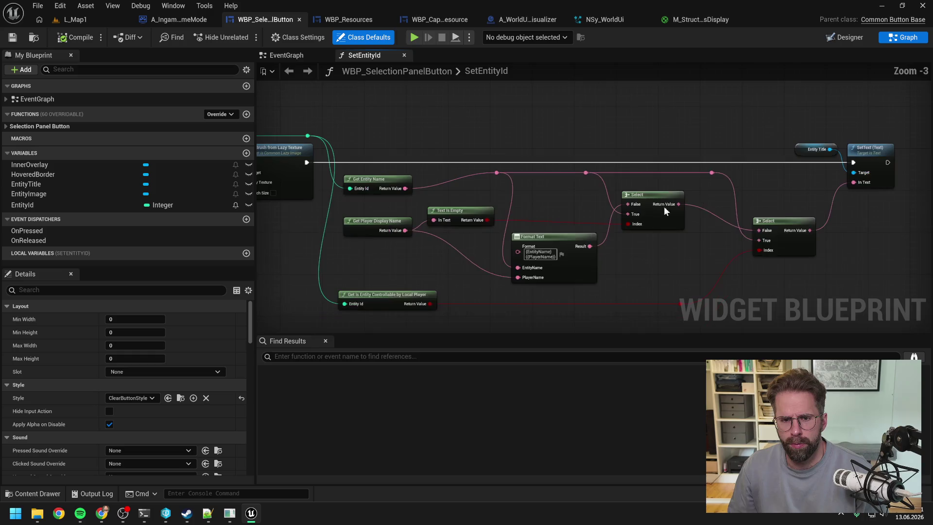
Add a Get Entity Owner Display Name node fed by the entity id
{"action": "right_click", "coordinate": [528, 241]}
{"action": "type", "text": "get ent"}
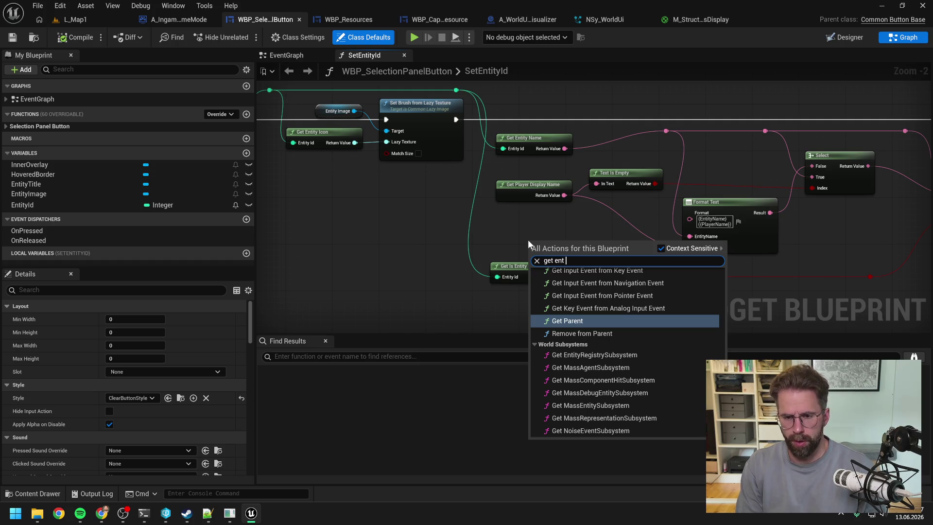
{"action": "type", "text": " display"}
{"action": "key", "text": "Return"}
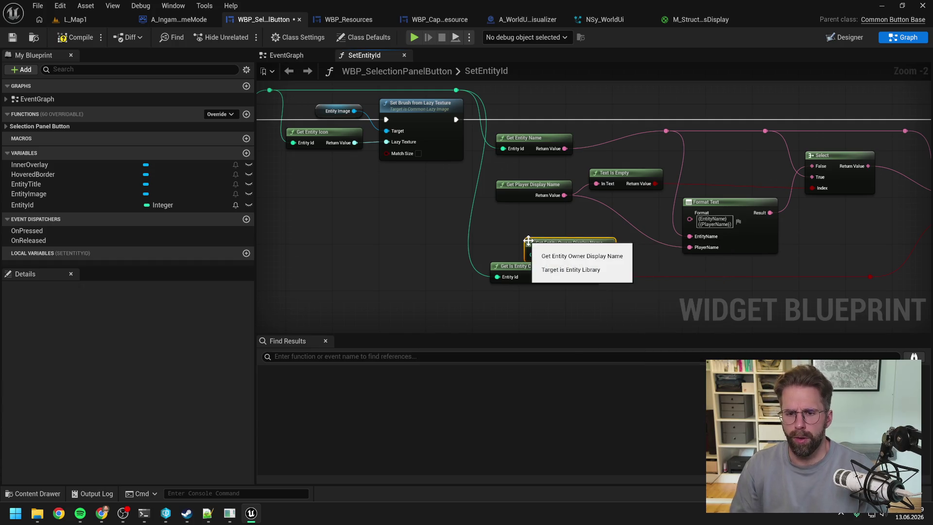
{"action": "left_click_drag", "start_coordinate": [549, 244], "coordinate": [520, 217]}
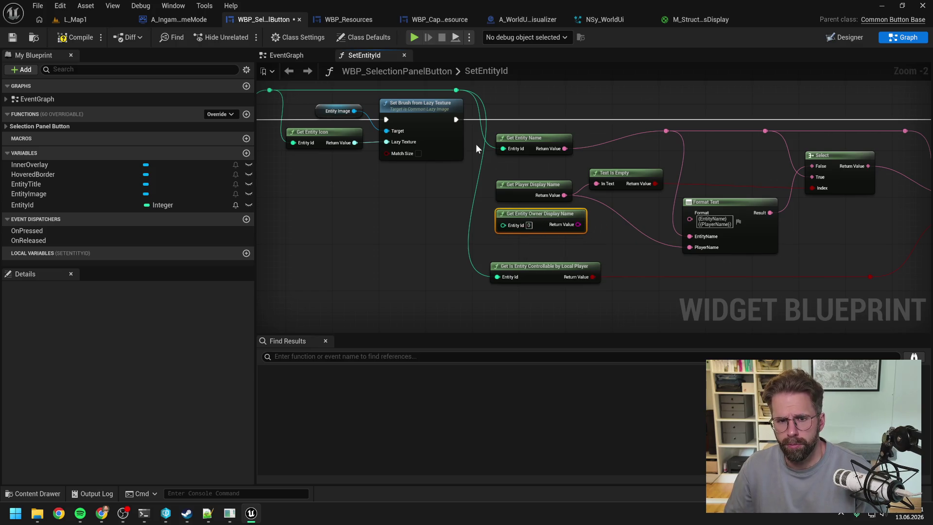
{"action": "left_click_drag", "start_coordinate": [455, 90], "coordinate": [503, 225]}
{"action": "left_click_drag", "start_coordinate": [628, 247], "coordinate": [558, 250]}
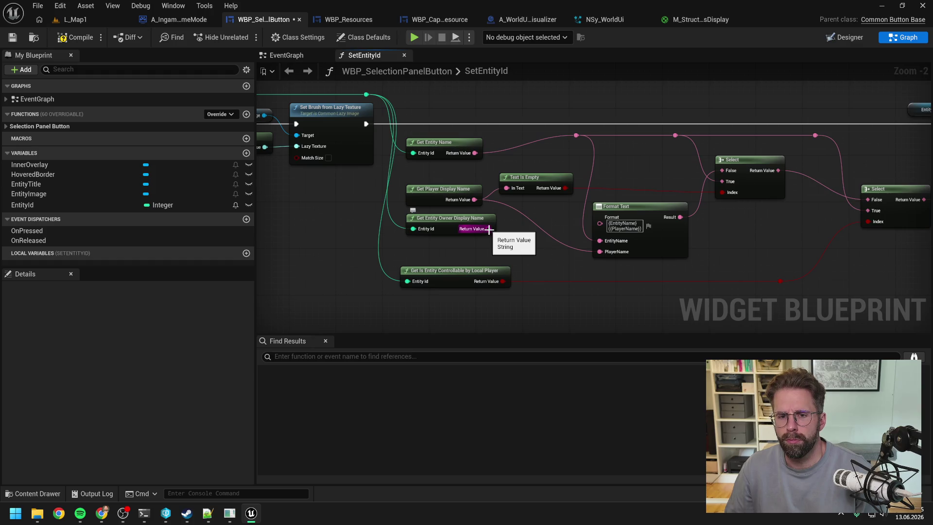
Add an Is Empty node on the owner display name and wire it into the first Select's index
{"action": "left_click_drag", "start_coordinate": [489, 229], "coordinate": [509, 246]}
{"action": "type", "text": "ie"}
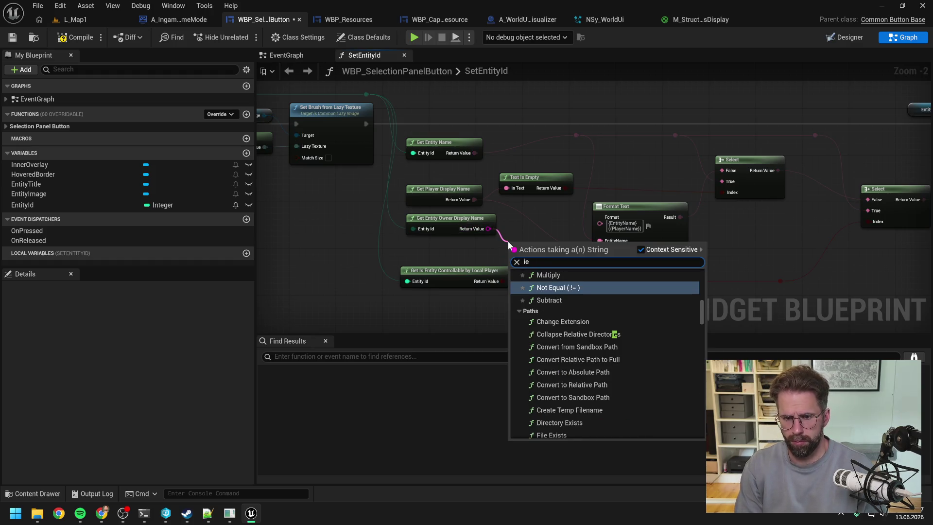
{"action": "key", "text": "BackSpace"}
{"action": "type", "text": "s empty"}
{"action": "key", "text": "Return"}
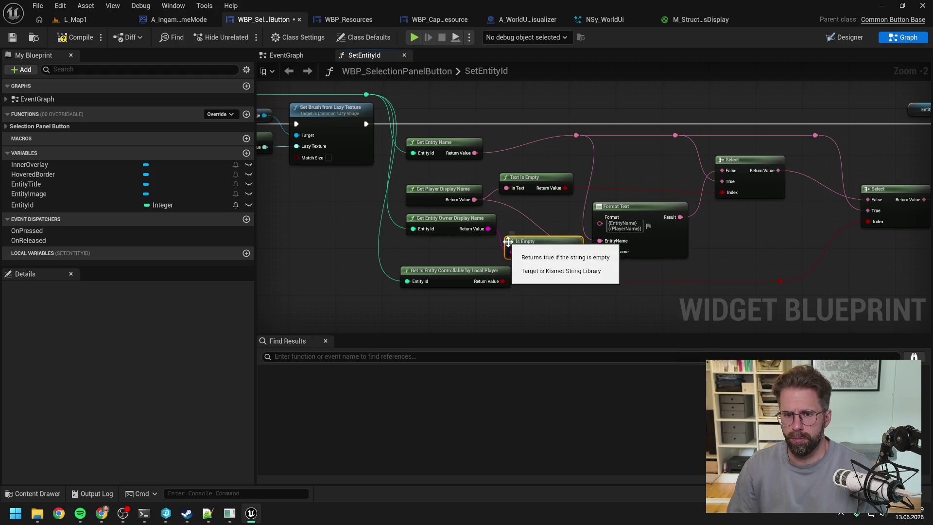
{"action": "mouse_move", "coordinate": [540, 247]}
{"action": "left_mouse_down"}
{"action": "mouse_move", "coordinate": [537, 166]}
{"action": "mouse_move", "coordinate": [722, 191]}
{"action": "left_mouse_up"}
{"action": "left_click", "coordinate": [620, 188]}
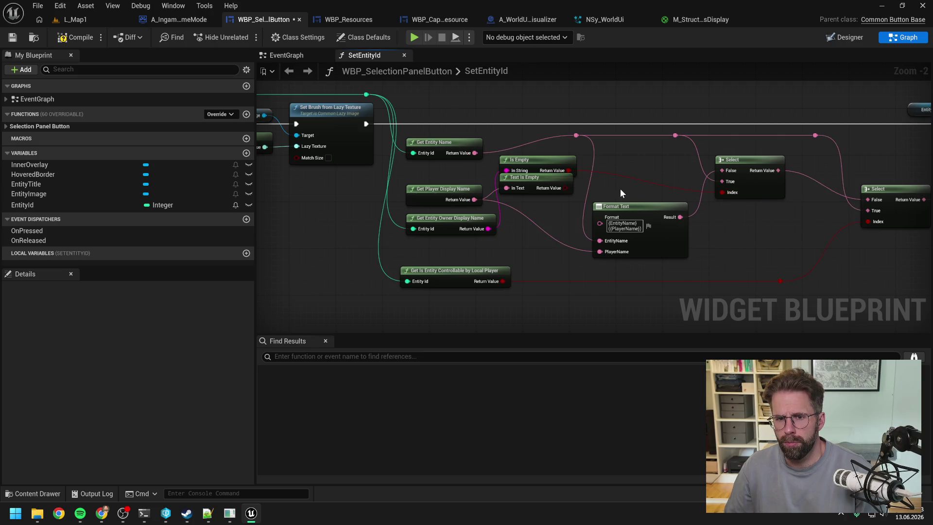
Delete the old Text Is Empty node and feed the owner display name into Format Text
{"action": "left_click", "coordinate": [554, 186]}
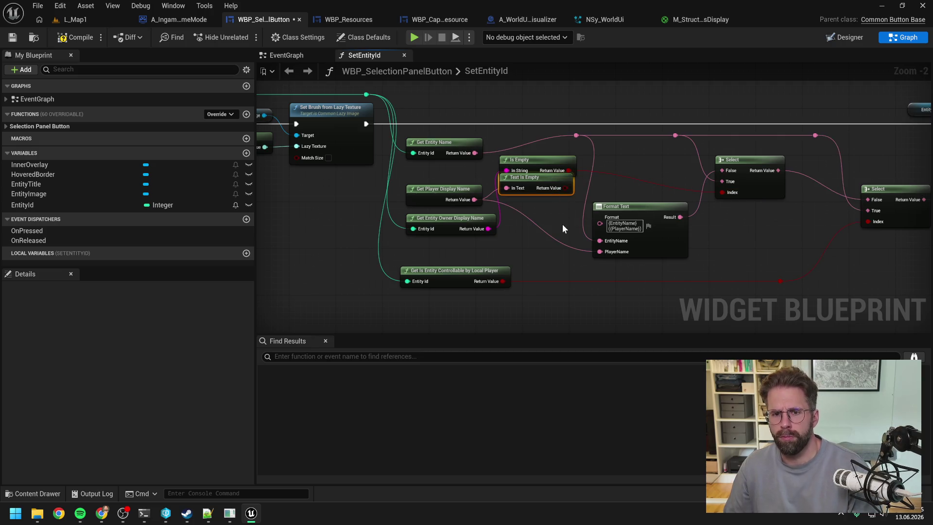
{"action": "key", "text": "Delete"}
{"action": "left_click_drag", "start_coordinate": [538, 163], "coordinate": [541, 181]}
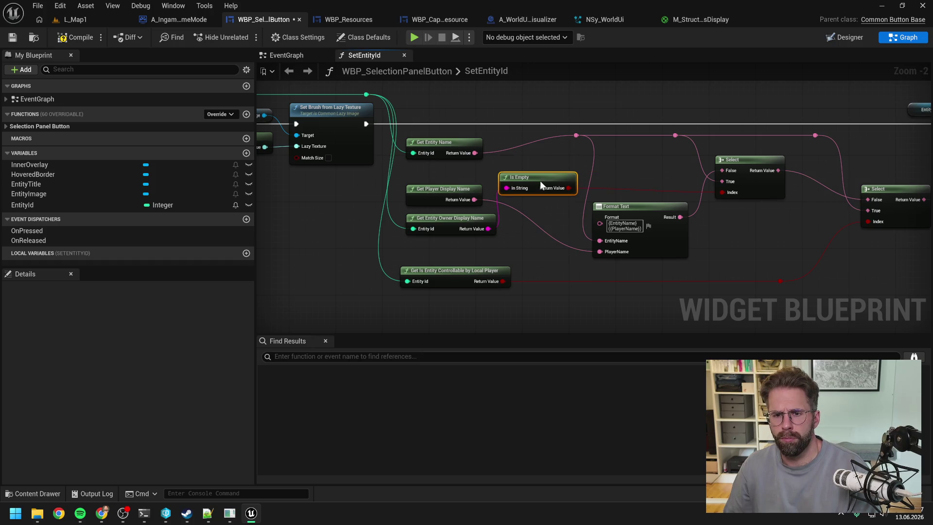
{"action": "left_click", "coordinate": [543, 210]}
{"action": "mouse_move", "coordinate": [488, 228]}
{"action": "left_mouse_down"}
{"action": "mouse_move", "coordinate": [601, 250]}
{"action": "mouse_move", "coordinate": [601, 241]}
{"action": "left_mouse_up"}
{"action": "left_click_drag", "start_coordinate": [548, 214], "coordinate": [547, 233]}
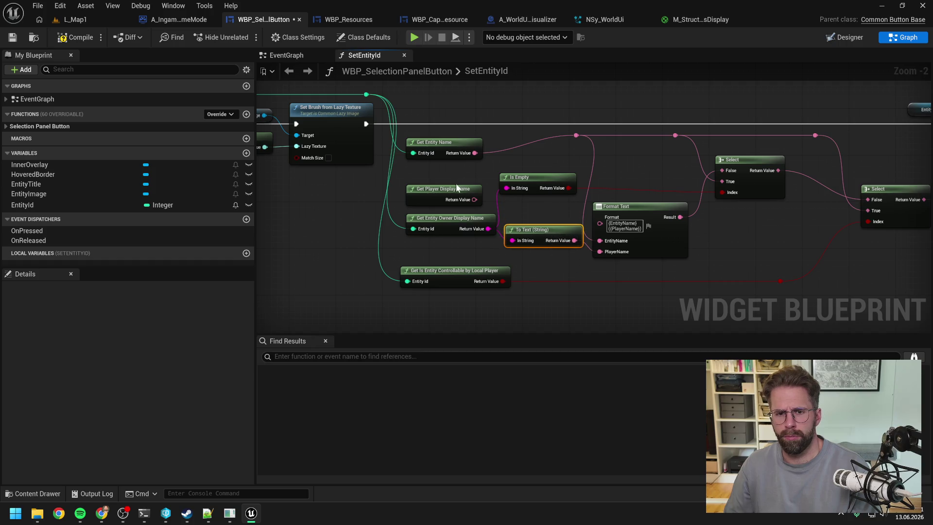
Align the Is Empty node, then open the unused Get Player Display Name function
{"action": "left_click_drag", "start_coordinate": [543, 181], "coordinate": [549, 182]}
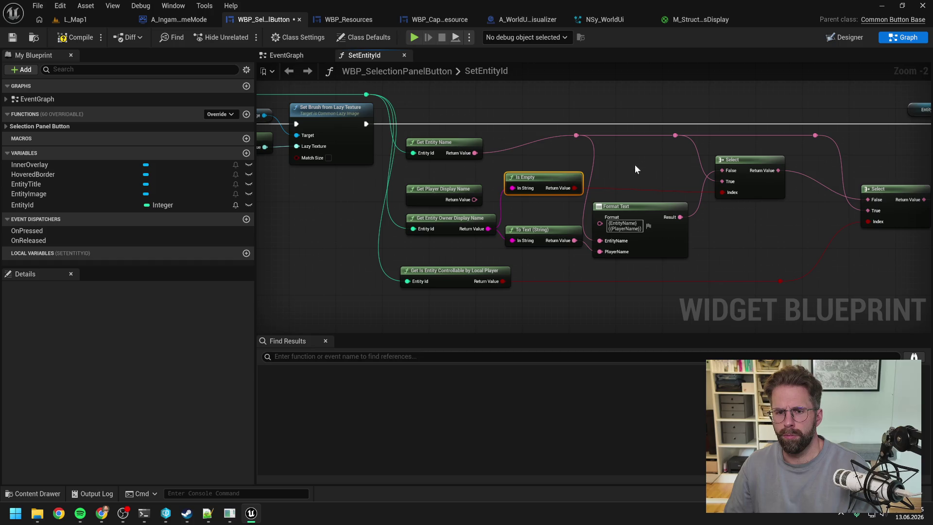
{"action": "key", "text": "q"}
{"action": "left_click", "coordinate": [620, 173]}
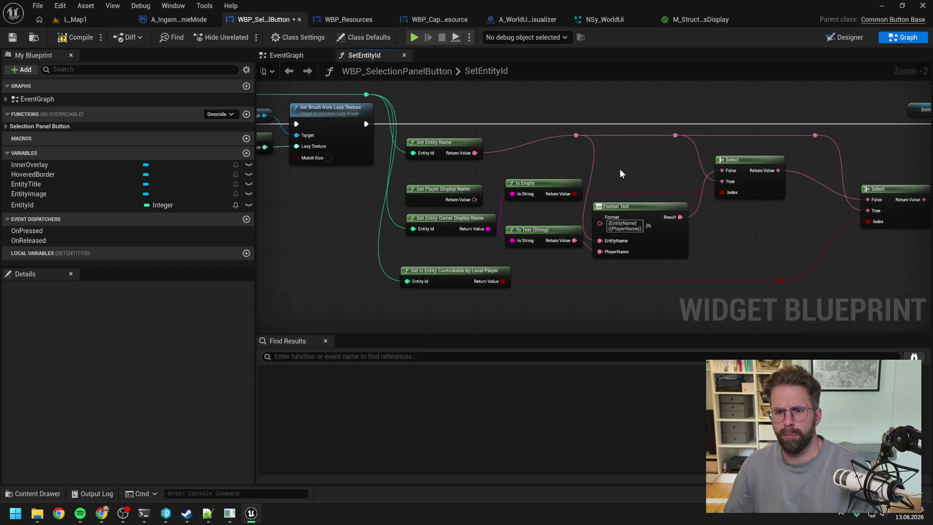
{"action": "left_click", "coordinate": [446, 191]}
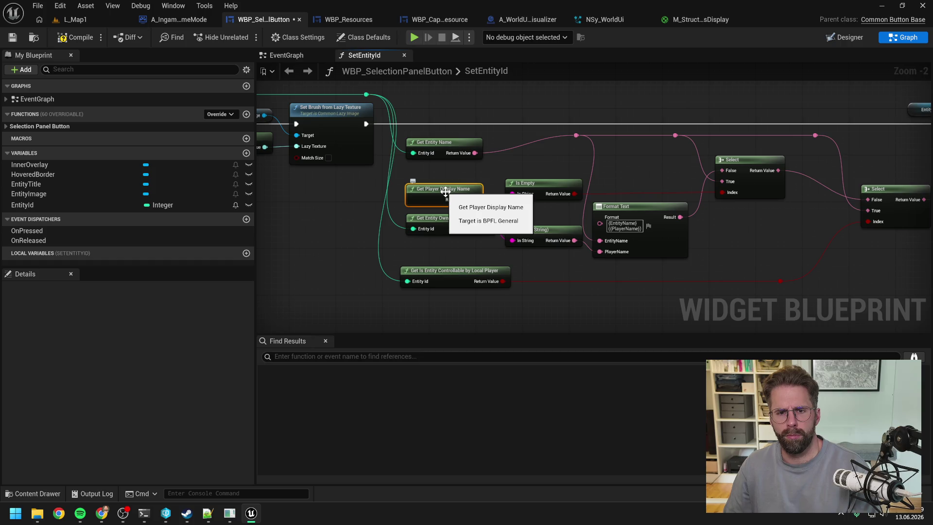
{"action": "double_click", "coordinate": [446, 191]}
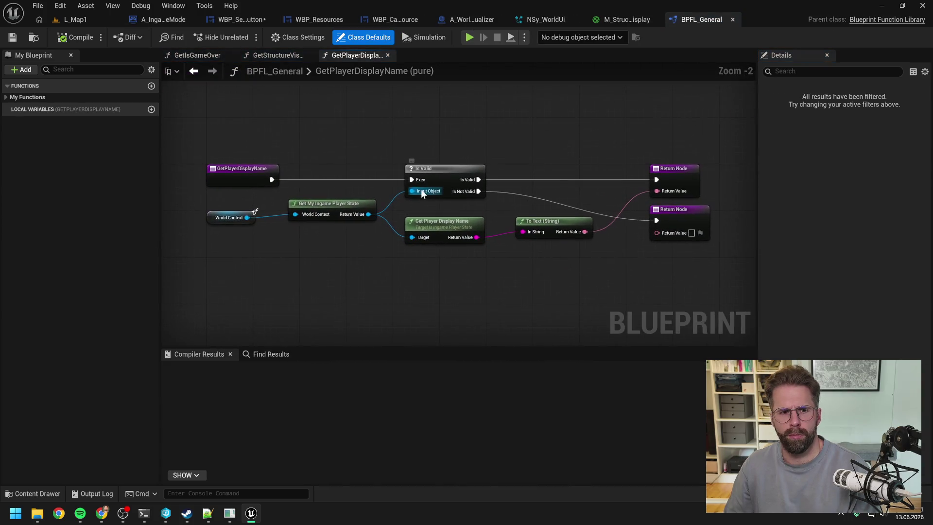
Search all blueprints for references to GetPlayerDisplayName by name
{"action": "left_click", "coordinate": [232, 177]}
{"action": "right_click", "coordinate": [232, 177]}
{"action": "mouse_move", "coordinate": [270, 284]}
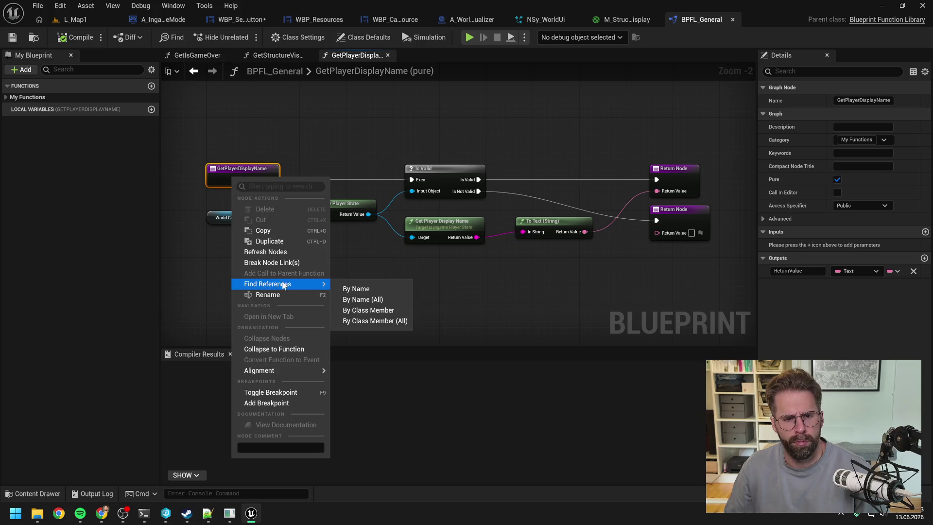
{"action": "left_click", "coordinate": [351, 289]}
{"action": "left_click", "coordinate": [700, 369]}
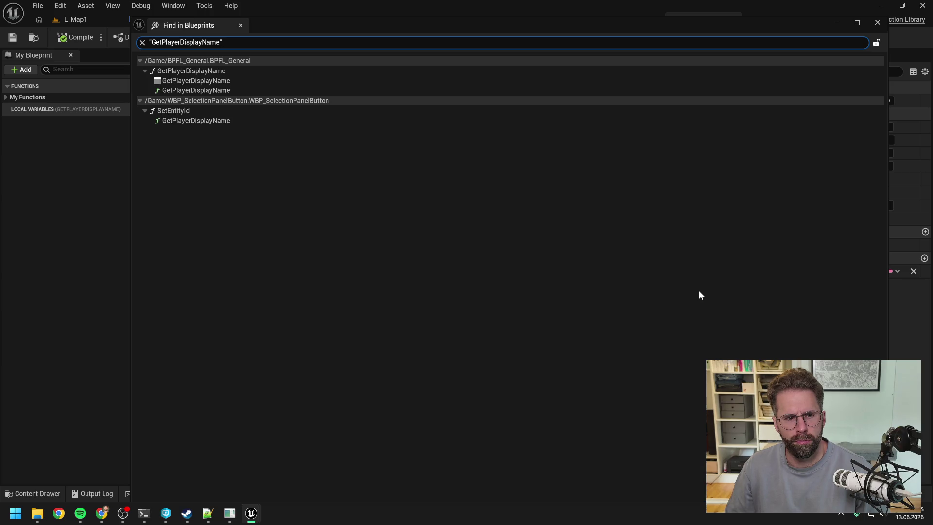
{"action": "left_click", "coordinate": [878, 25]}
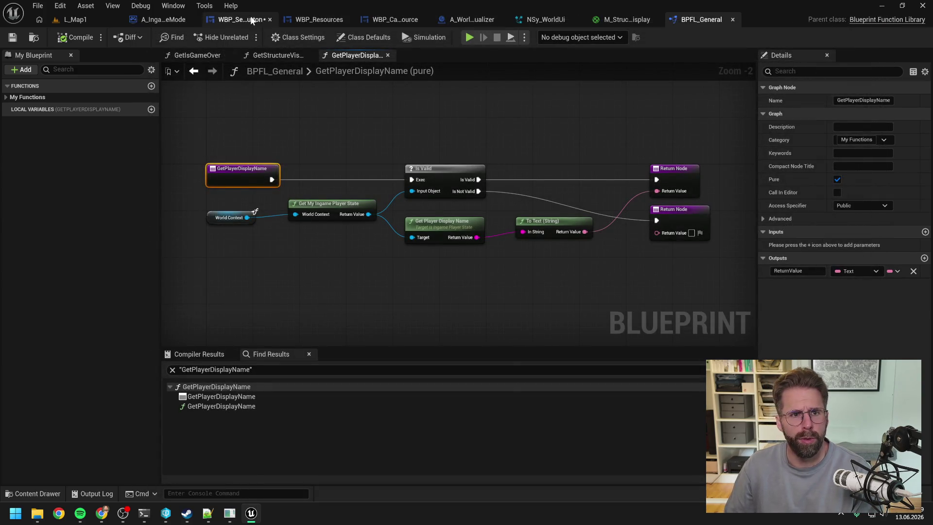
Filter BPFL_General's functions for 'displayname' and delete GetPlayerDisplayName
{"action": "left_click", "coordinate": [241, 20]}
{"action": "left_click", "coordinate": [703, 20]}
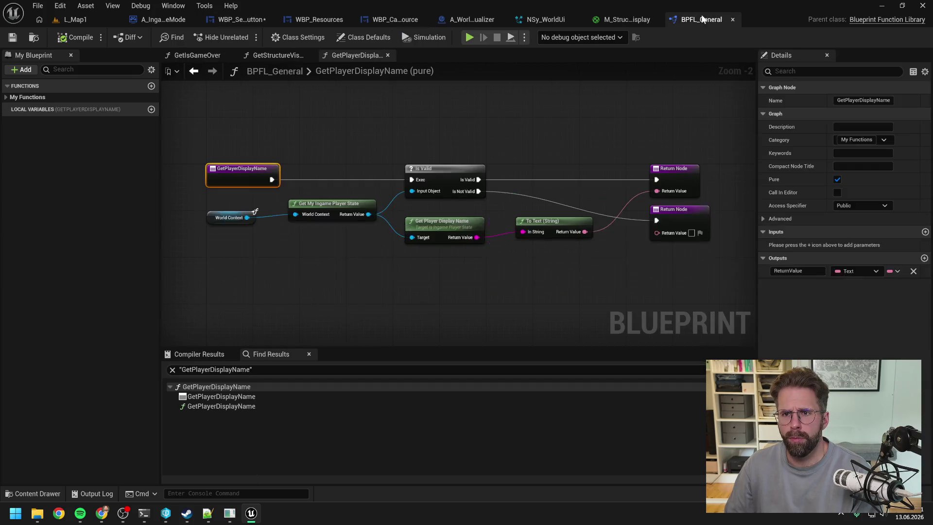
{"action": "left_click", "coordinate": [93, 69]}
{"action": "type", "text": "displayna"}
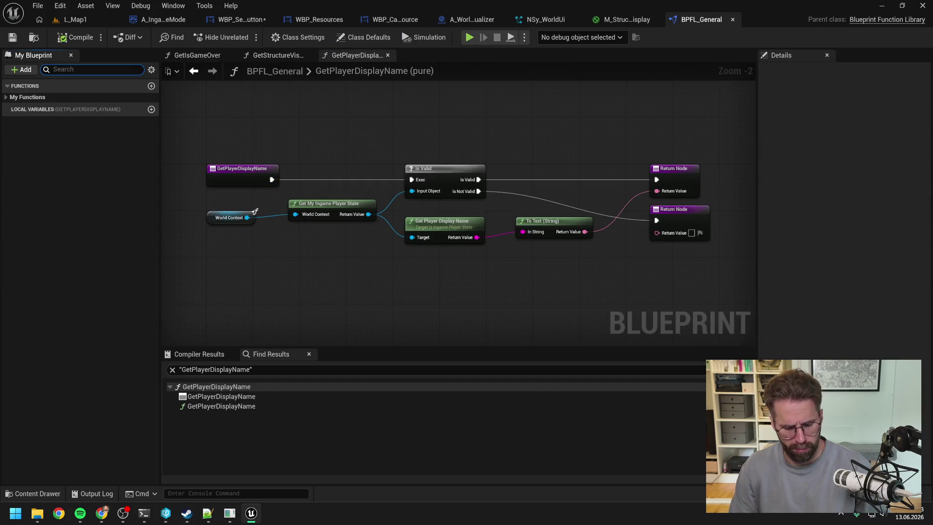
{"action": "type", "text": "me"}
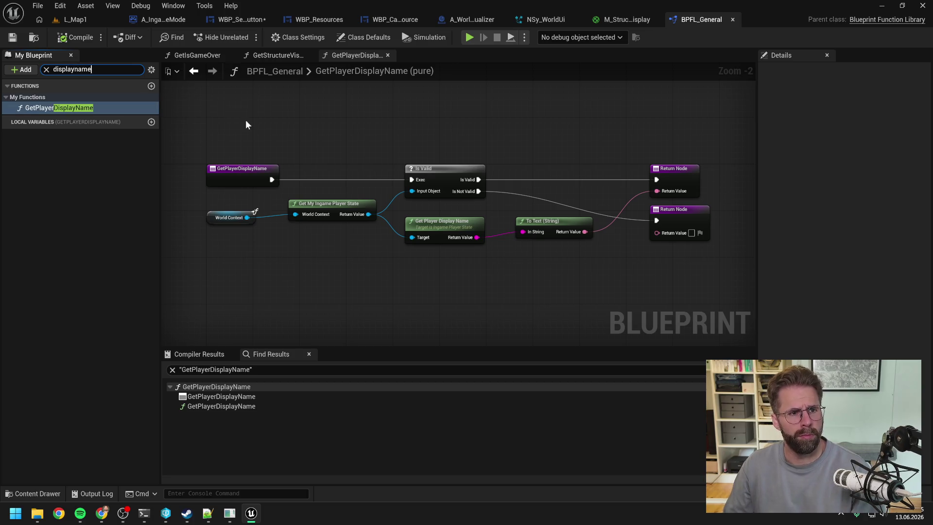
{"action": "left_click", "coordinate": [104, 109]}
{"action": "key", "text": "Delete"}
Save and check out the modified blueprints, then return to the SetEntityId graph
{"action": "key", "text": "ctrl+s"}
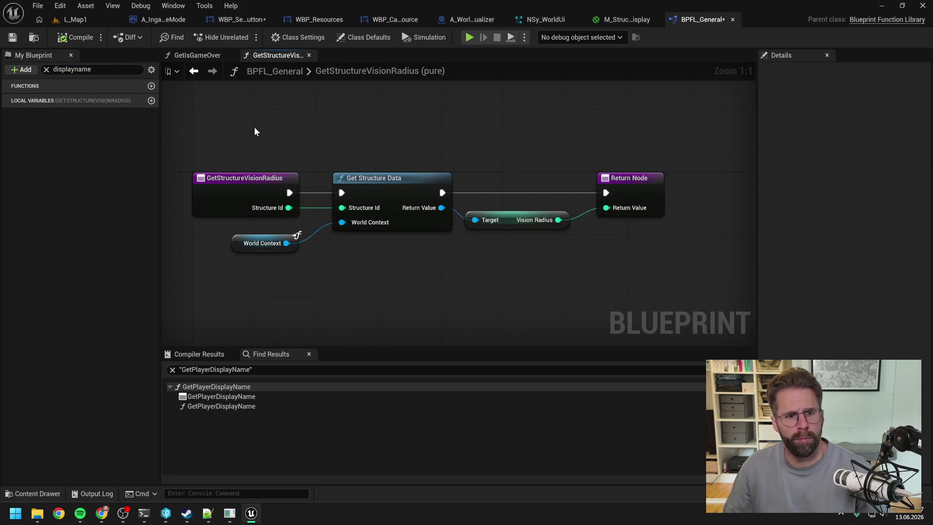
{"action": "left_click", "coordinate": [457, 365]}
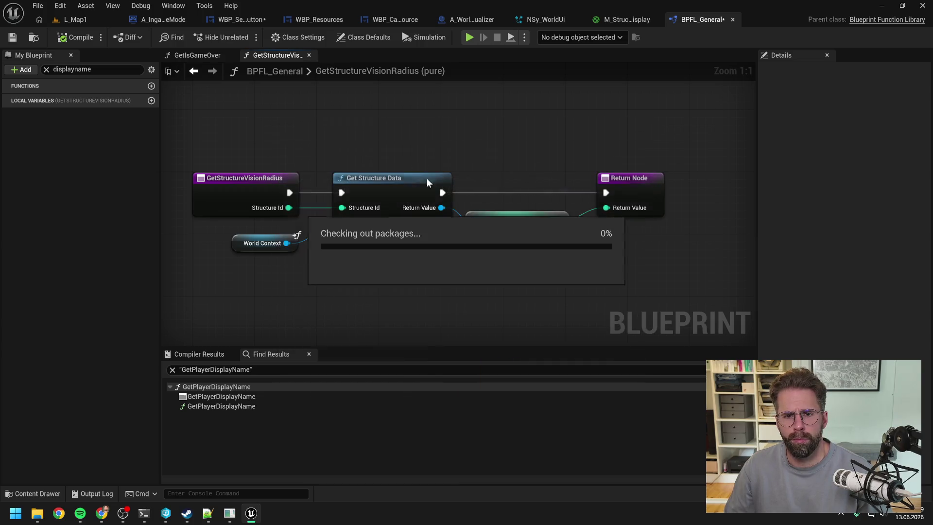
{"action": "left_click", "coordinate": [235, 19]}
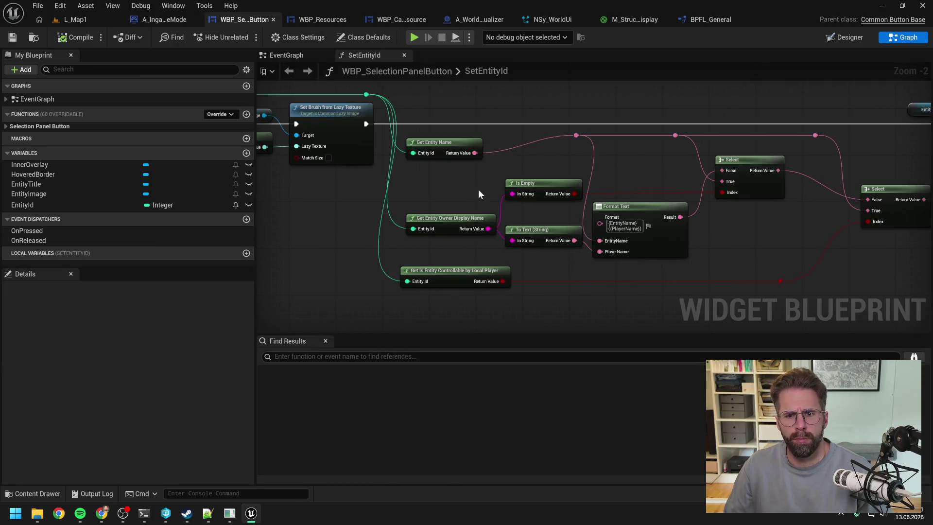
{"action": "left_click_drag", "start_coordinate": [456, 200], "coordinate": [366, 200]}
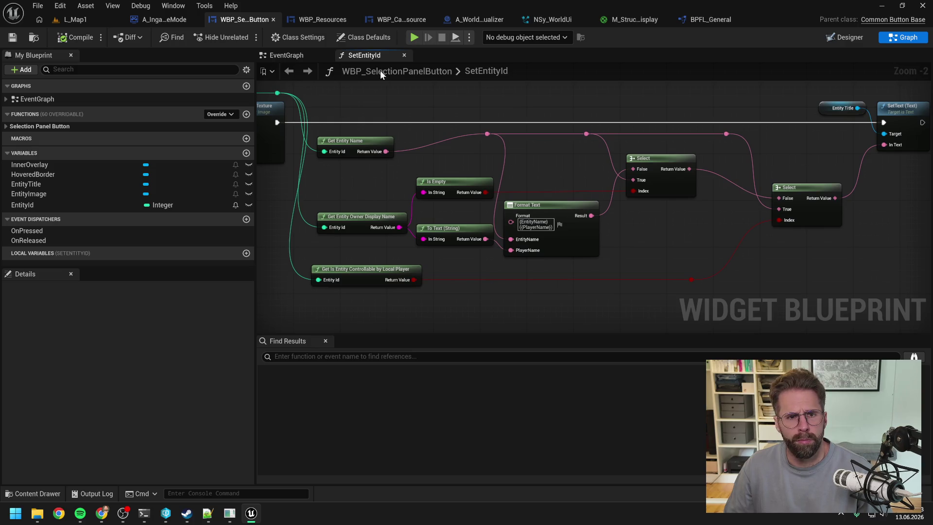
{"action": "left_click", "coordinate": [73, 19]}
Start a play test and place two towers on the blue area
{"action": "left_click", "coordinate": [245, 37]}
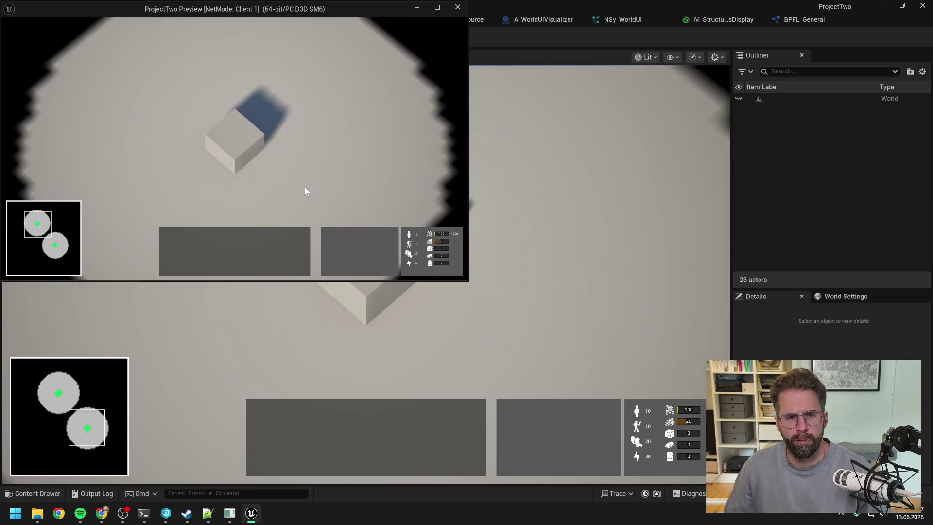
{"action": "left_click", "coordinate": [330, 236]}
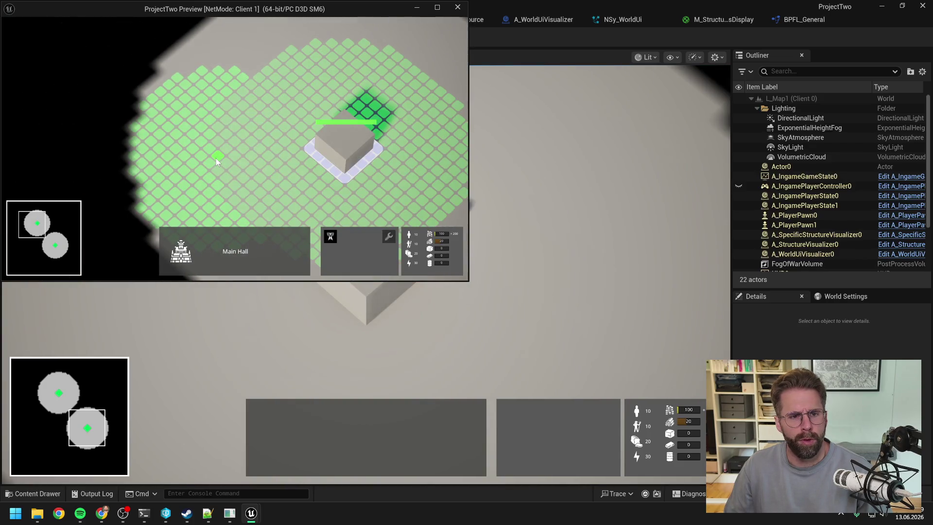
{"action": "key", "text": "s"}
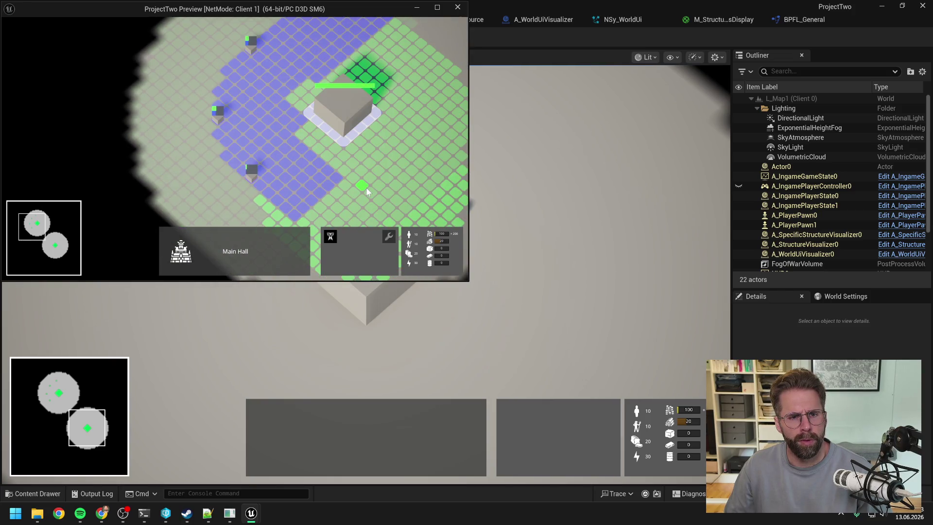
{"action": "key", "text": "w"}
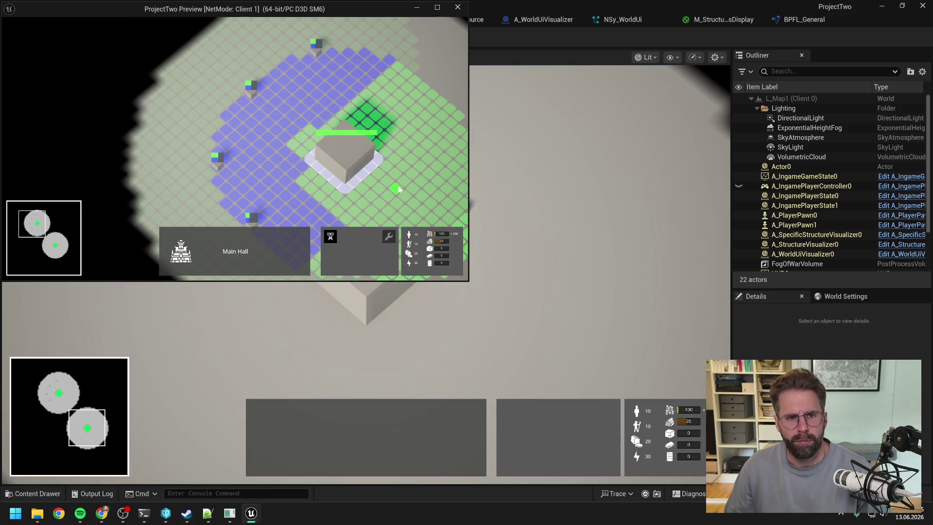
{"action": "scroll", "coordinate": [389, 182], "scroll_direction": "down", "scroll_amount": 2}
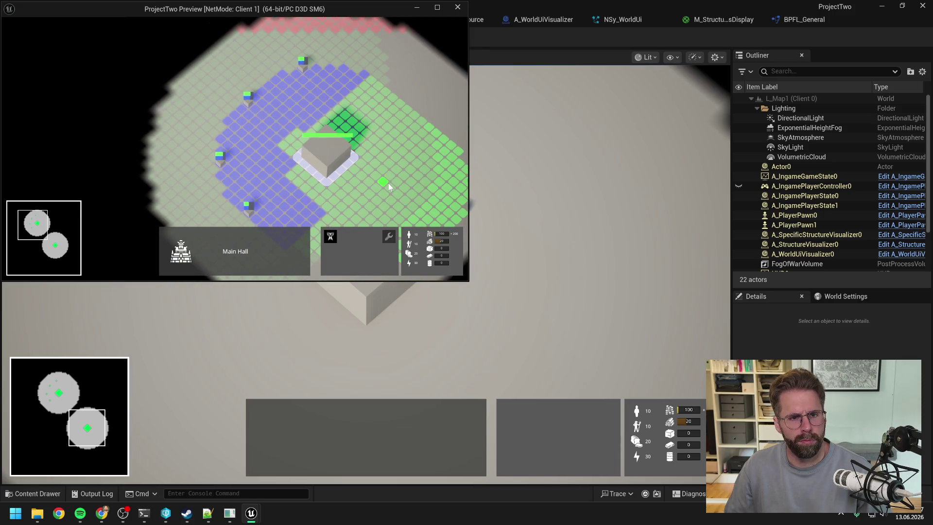
{"action": "key", "text": "a"}
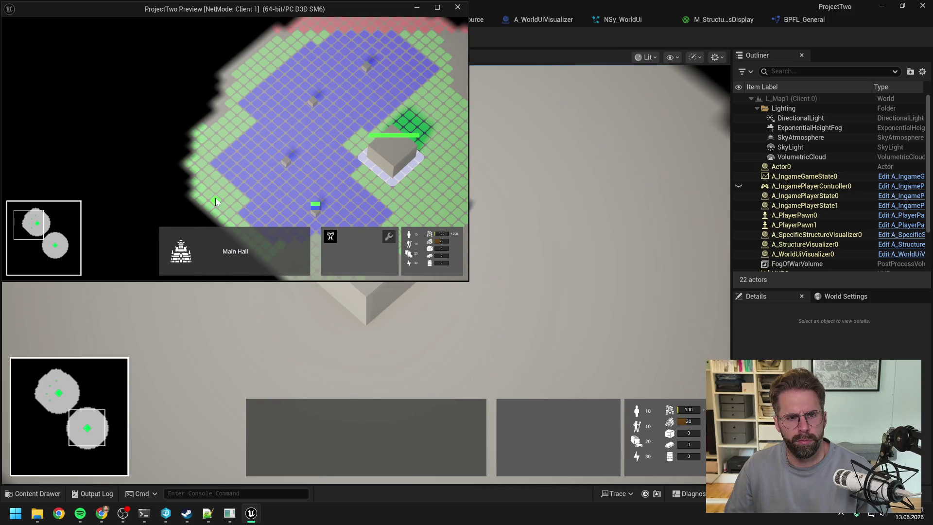
{"action": "key", "text": "w"}
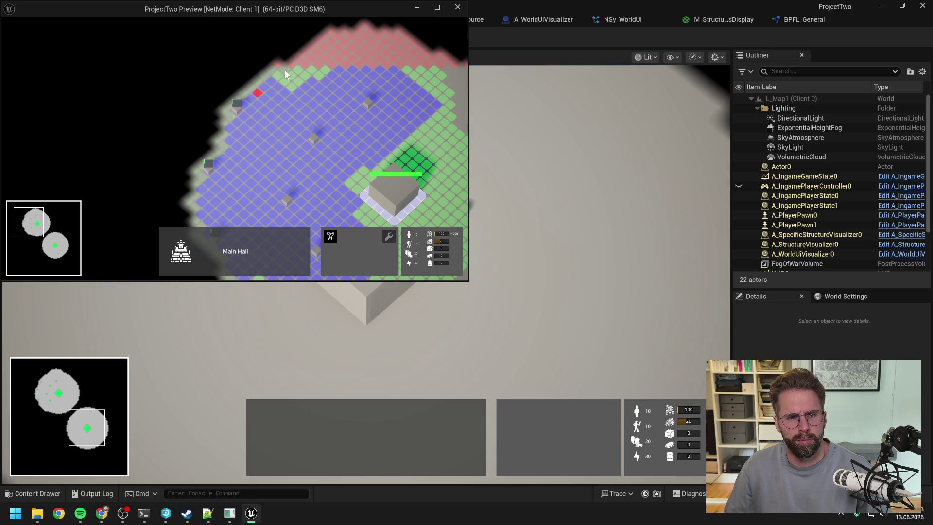
{"action": "key", "text": "s"}
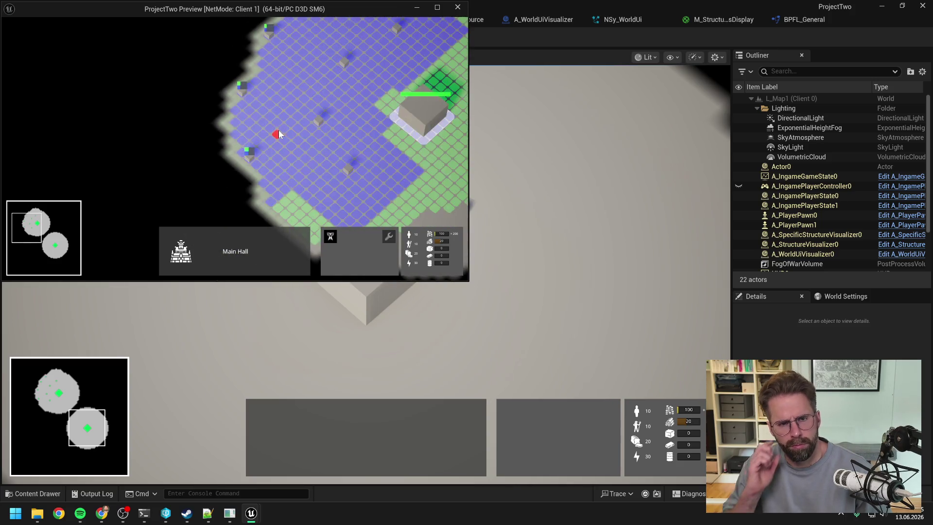
{"action": "key", "text": "s"}
{"action": "left_click", "coordinate": [277, 152]}
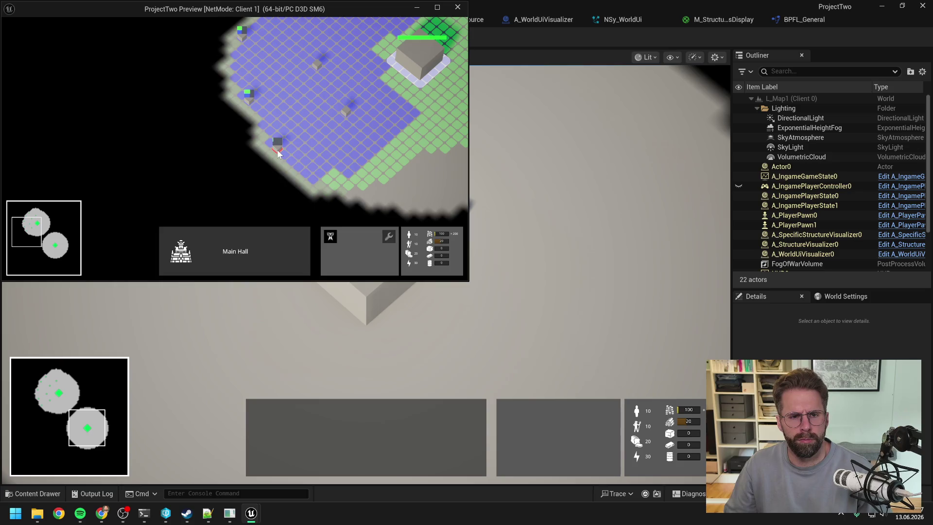
{"action": "left_click", "coordinate": [341, 180]}
{"action": "key", "text": "w"}
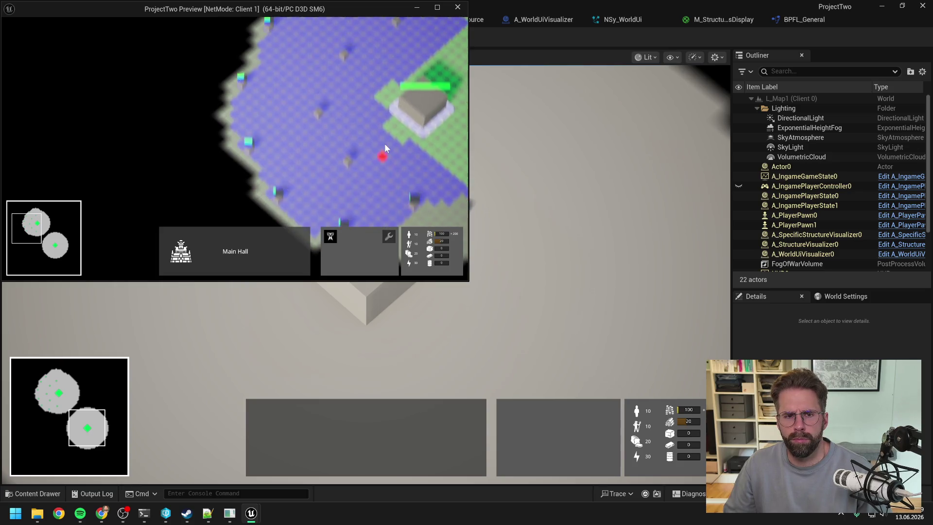
{"action": "key", "text": "Escape"}
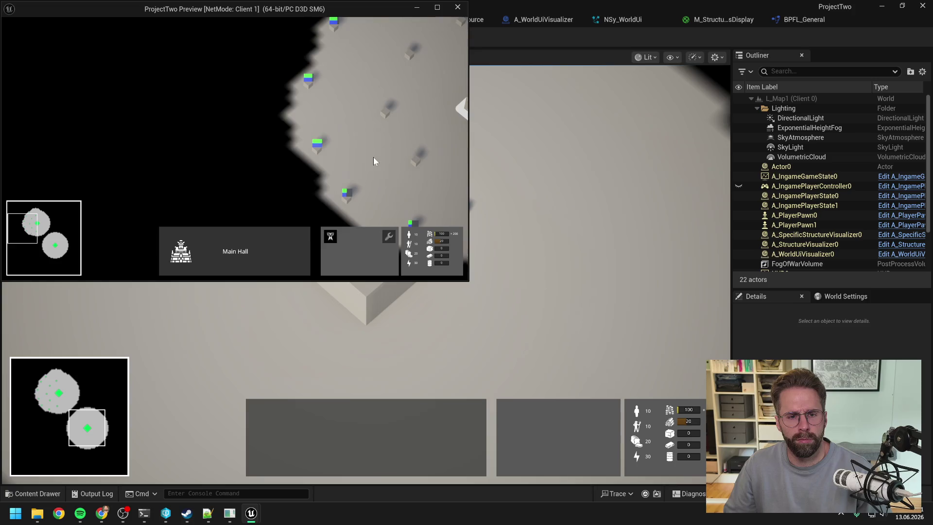
Build a Power Grid Generator on the grid, then cancel further placement
{"action": "key", "text": "d"}
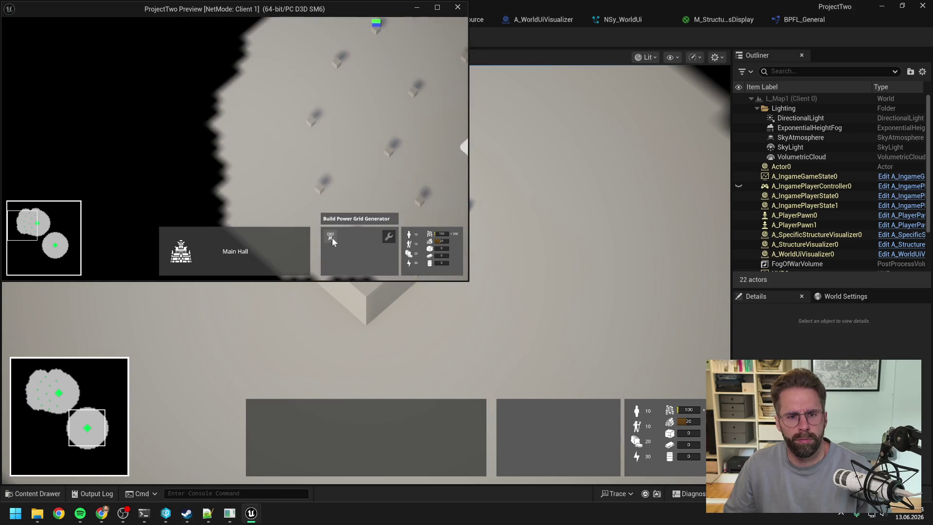
{"action": "left_click", "coordinate": [331, 237]}
{"action": "left_click", "coordinate": [250, 194]}
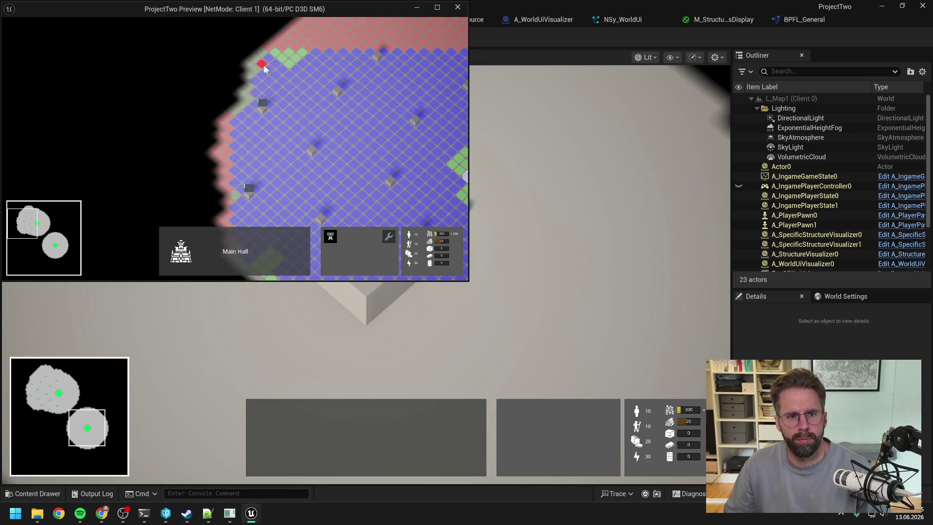
{"action": "key", "text": "s"}
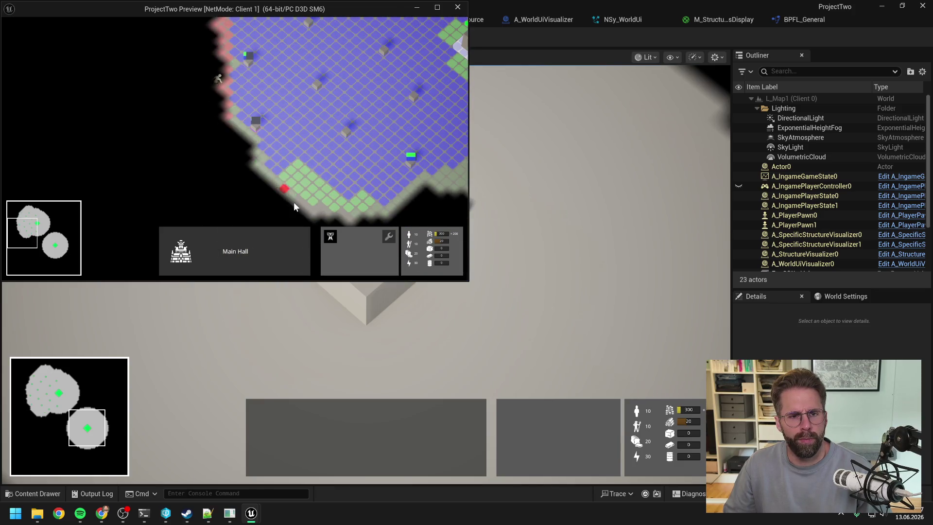
{"action": "right_click", "coordinate": [294, 202]}
{"action": "key", "text": "w"}
Select the zombie, both Main Halls and another building to check selection panel owner names
{"action": "left_click", "coordinate": [220, 127]}
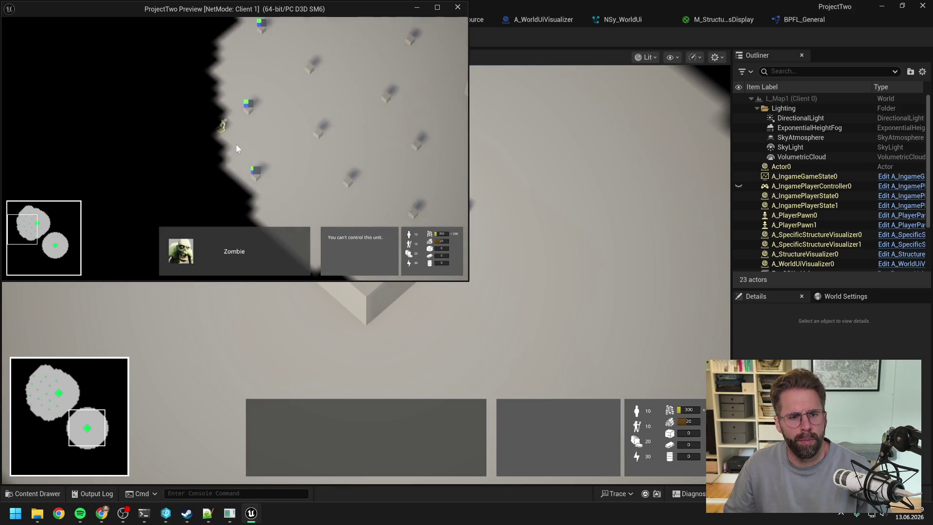
{"action": "key", "text": "d"}
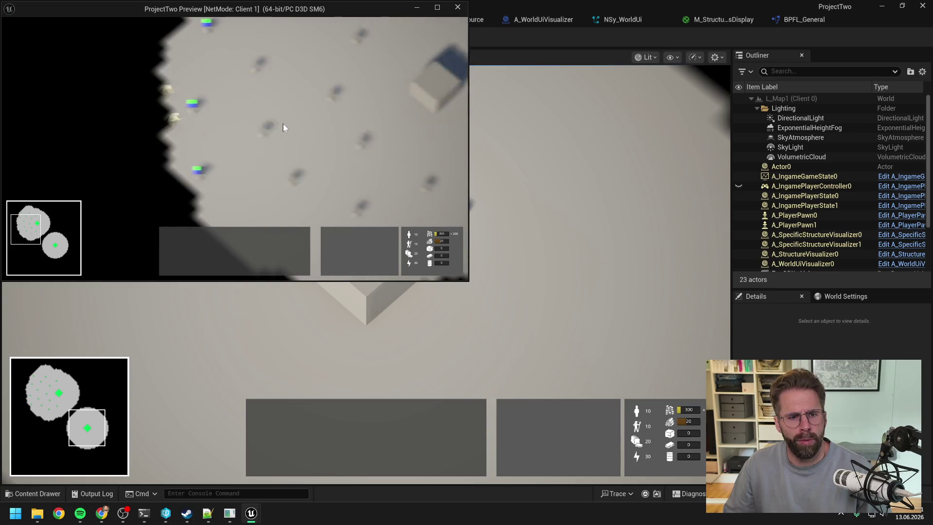
{"action": "left_click", "coordinate": [357, 90]}
{"action": "key", "text": "s"}
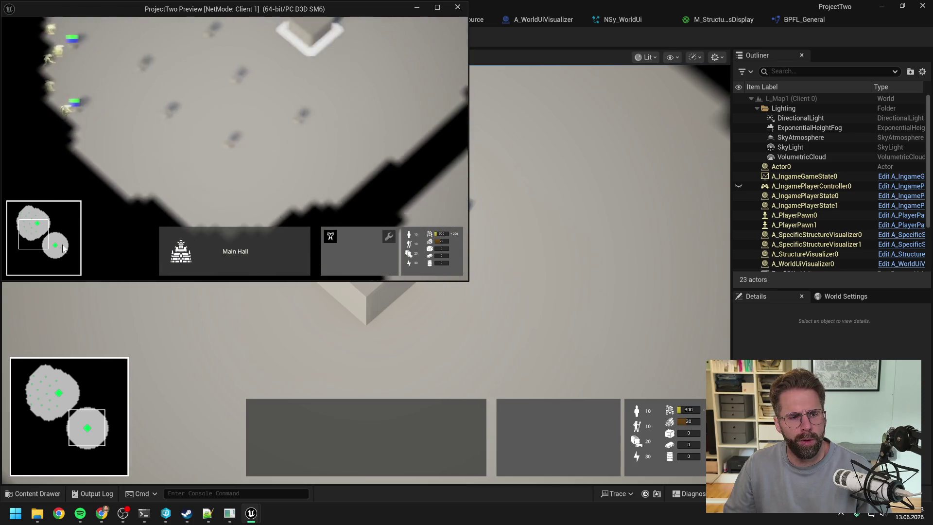
{"action": "left_click", "coordinate": [62, 248]}
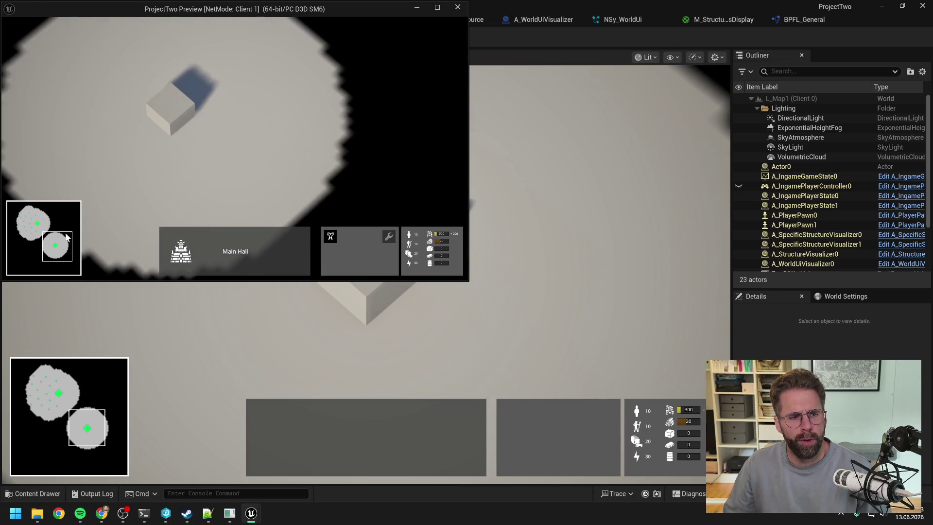
{"action": "left_click", "coordinate": [181, 107]}
{"action": "key", "text": "s"}
{"action": "key", "text": "w"}
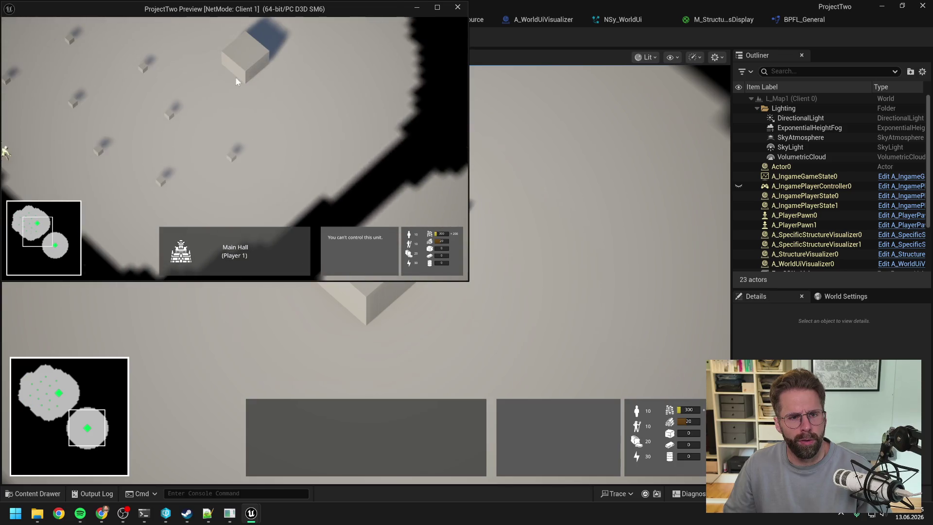
{"action": "left_click", "coordinate": [238, 74]}
{"action": "key", "text": "w"}
In Player 2's view, select their Main Hall and Power Grid Generator, then stop the test
{"action": "key", "text": "alt+Tab"}
{"action": "key", "text": "w"}
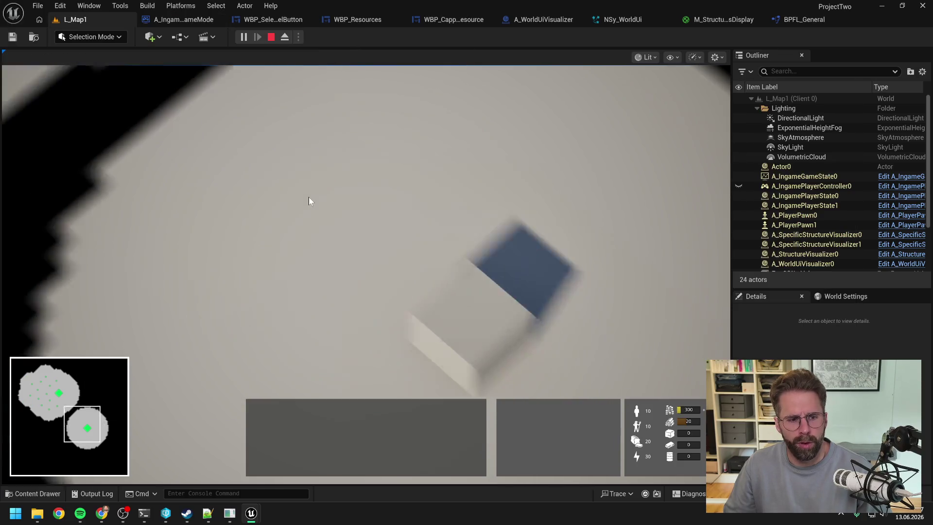
{"action": "left_click", "coordinate": [329, 208]}
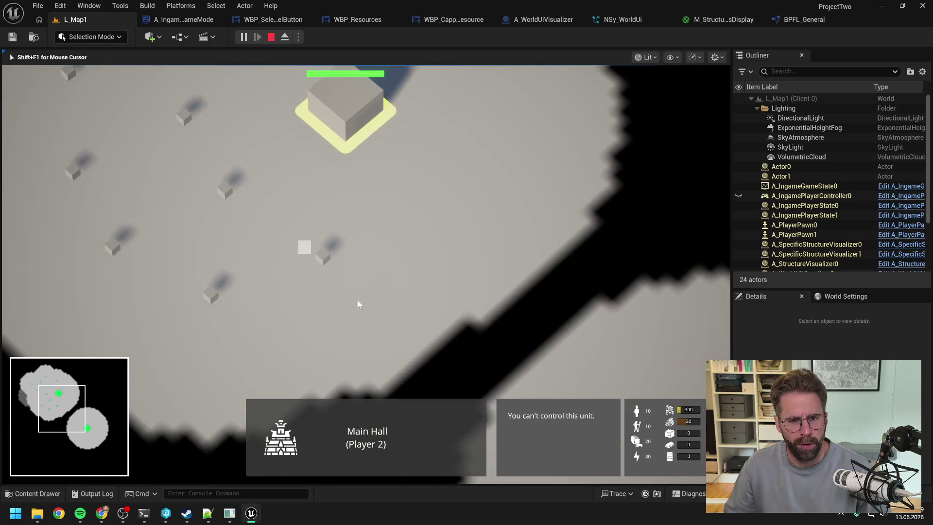
{"action": "left_click", "coordinate": [358, 301]}
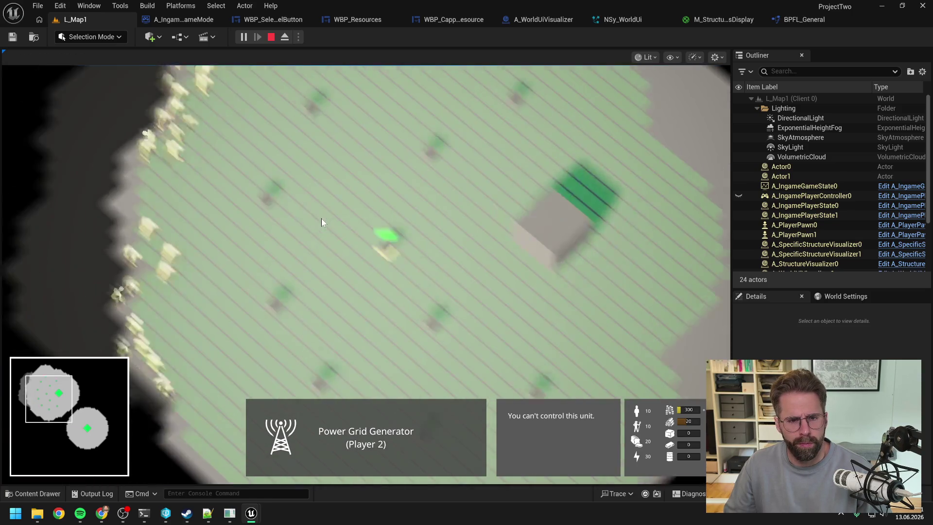
{"action": "key", "text": "Escape"}
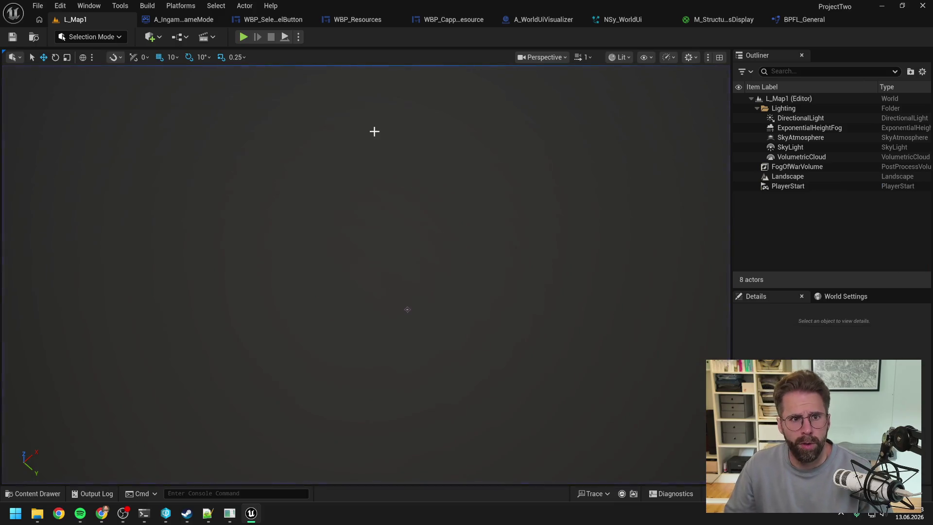
Bring up the Enemy PlayerDisplayName Claude Code session showing its changelist 221 recap
{"action": "mouse_move", "coordinate": [166, 514]}
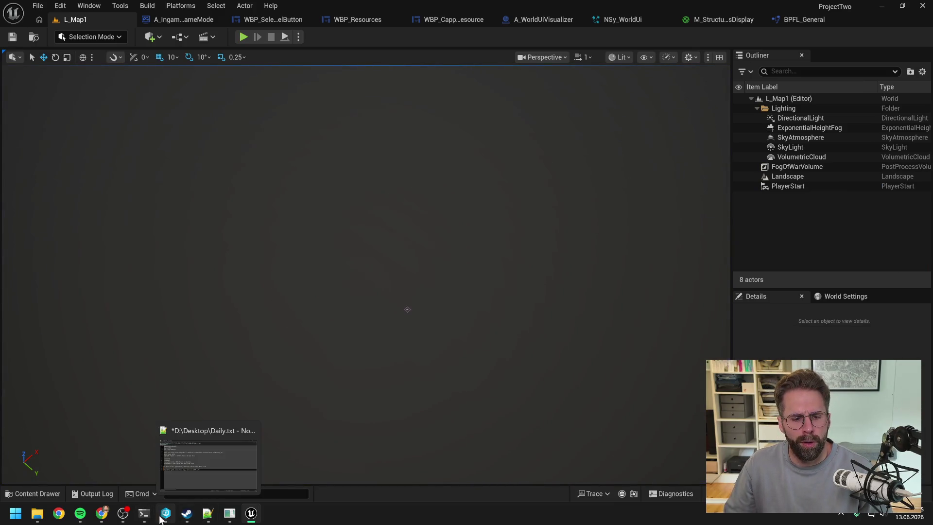
{"action": "left_click", "coordinate": [188, 462]}
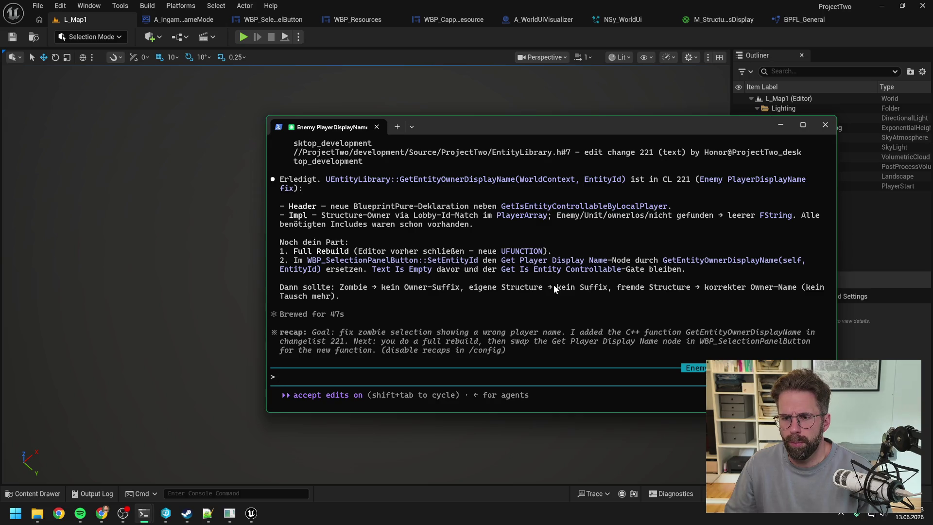
Close the terminal and submit changelist 221 with EntityLibrary.cpp and EntityLibrary.h in P4V
{"action": "left_click", "coordinate": [826, 127]}
{"action": "left_click", "coordinate": [166, 513]}
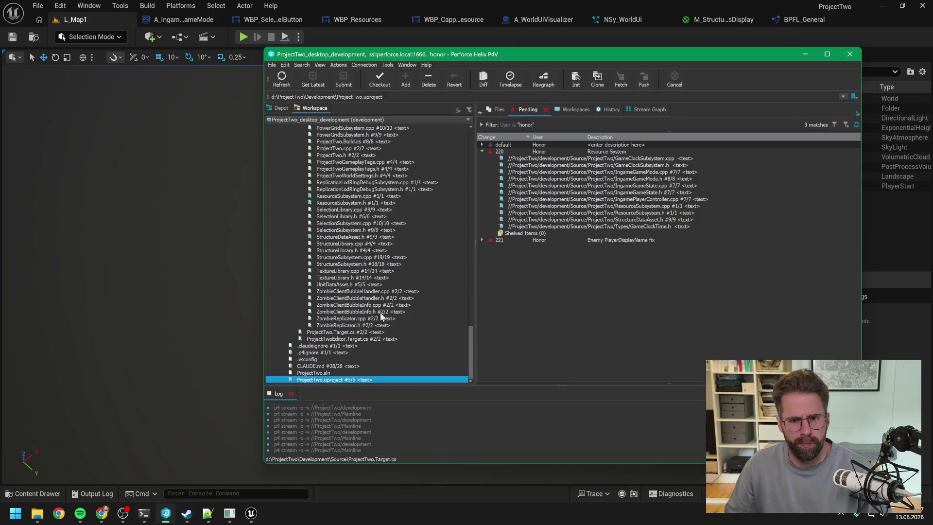
{"action": "left_click", "coordinate": [514, 239]}
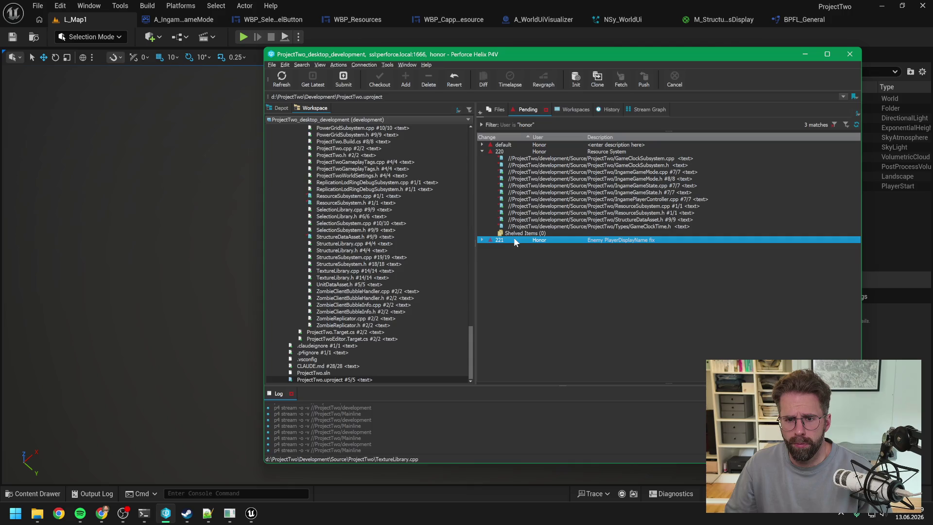
{"action": "left_click", "coordinate": [343, 80]}
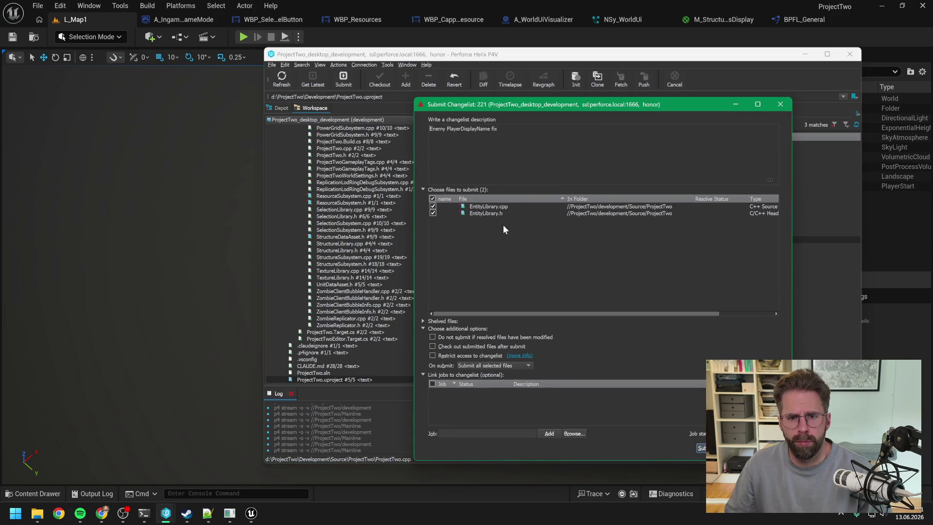
{"action": "left_click", "coordinate": [703, 448]}
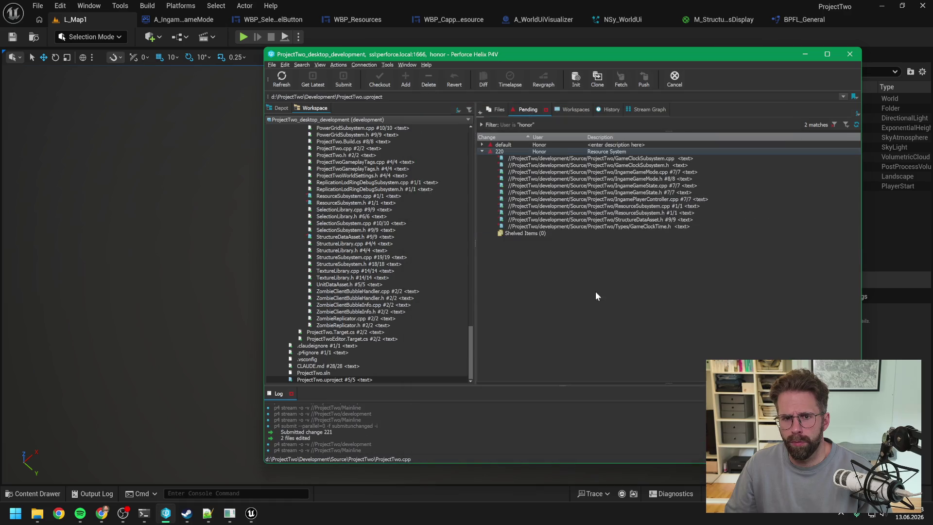
Review the A_IngameGameMode, BPFL_General and M_StructureStatusDisplay tabs, closing the GetIsGameOver and GetStructureVisionRadius graphs
{"action": "left_click", "coordinate": [362, 35]}
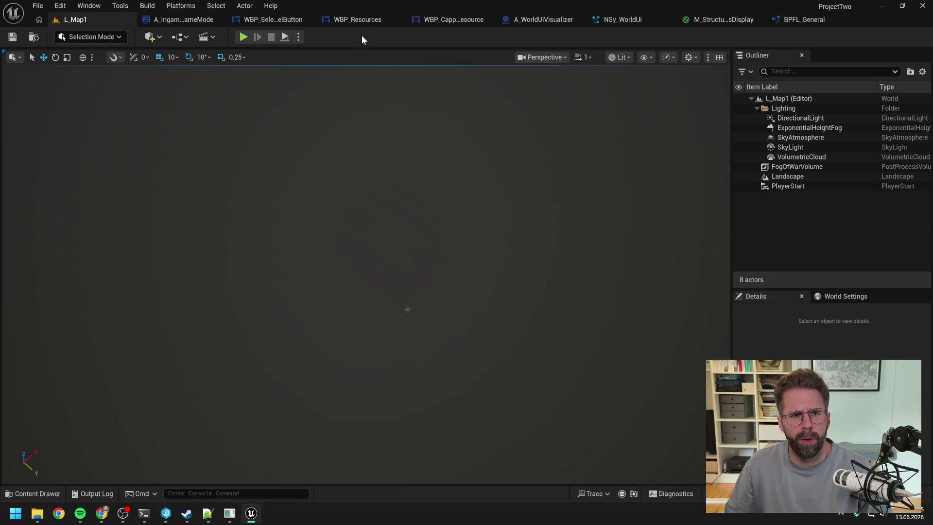
{"action": "left_click", "coordinate": [183, 19]}
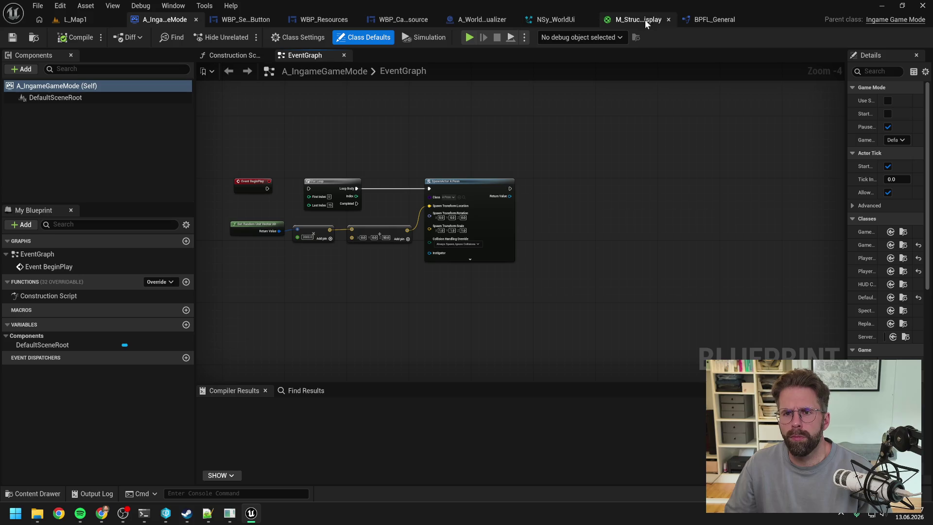
{"action": "left_click", "coordinate": [699, 19]}
{"action": "right_click", "coordinate": [271, 46]}
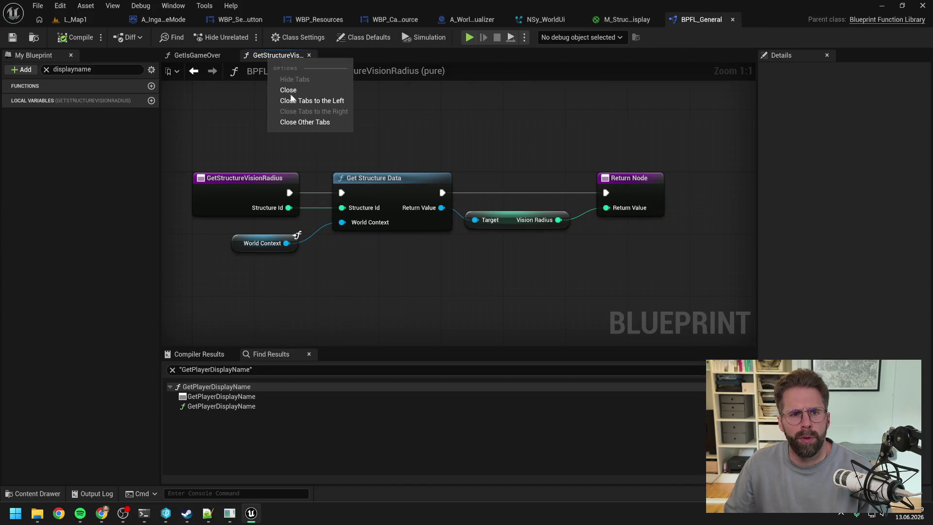
{"action": "left_click", "coordinate": [306, 122]}
{"action": "left_click", "coordinate": [228, 55]}
{"action": "left_click", "coordinate": [615, 18]}
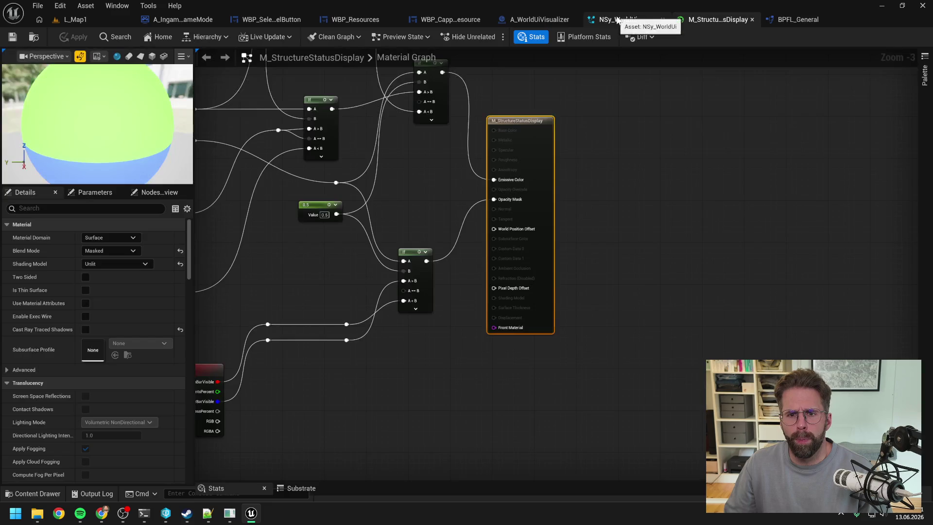
{"action": "scroll", "coordinate": [722, 210], "scroll_direction": "down", "scroll_amount": 3}
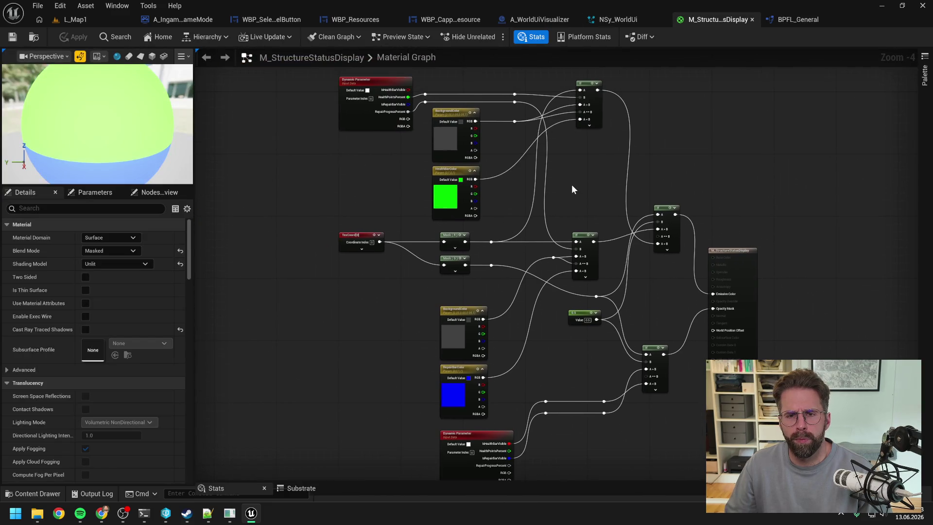
Inspect A_WorldUiVisualizer, WBP_CappedResource and WBP_Resources, then briefly play-test the L_Map1 level
{"action": "left_click", "coordinate": [539, 20]}
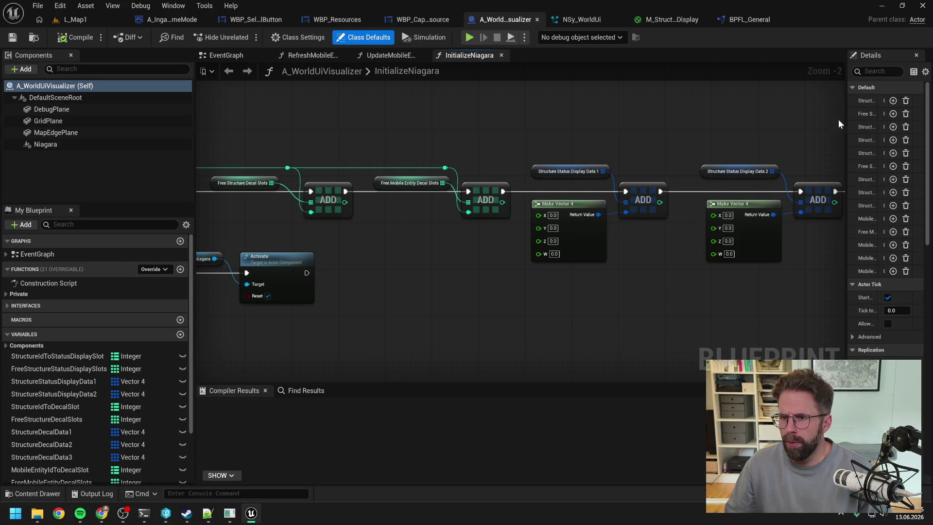
{"action": "left_click_drag", "start_coordinate": [846, 123], "coordinate": [674, 124]}
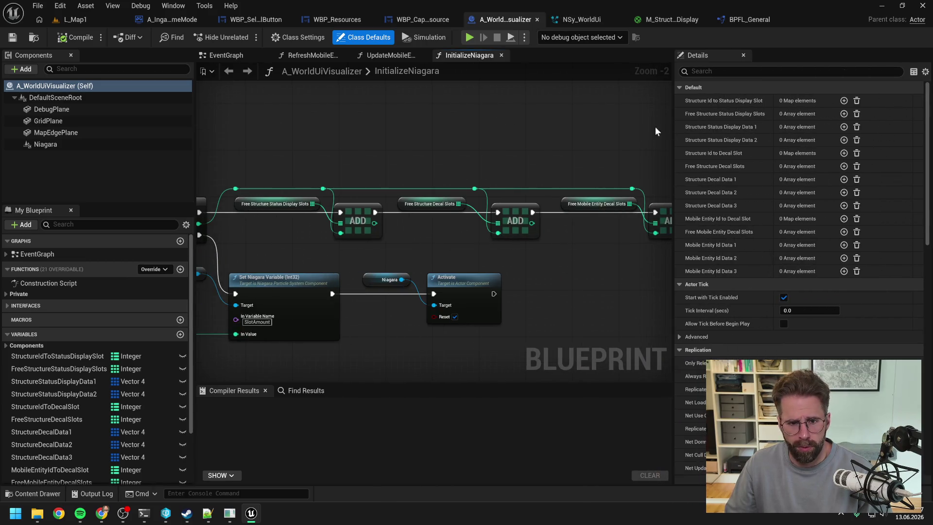
{"action": "scroll", "coordinate": [543, 136], "scroll_direction": "down", "scroll_amount": 2}
{"action": "scroll", "coordinate": [534, 153], "scroll_direction": "up", "scroll_amount": 1}
{"action": "left_click", "coordinate": [419, 19]}
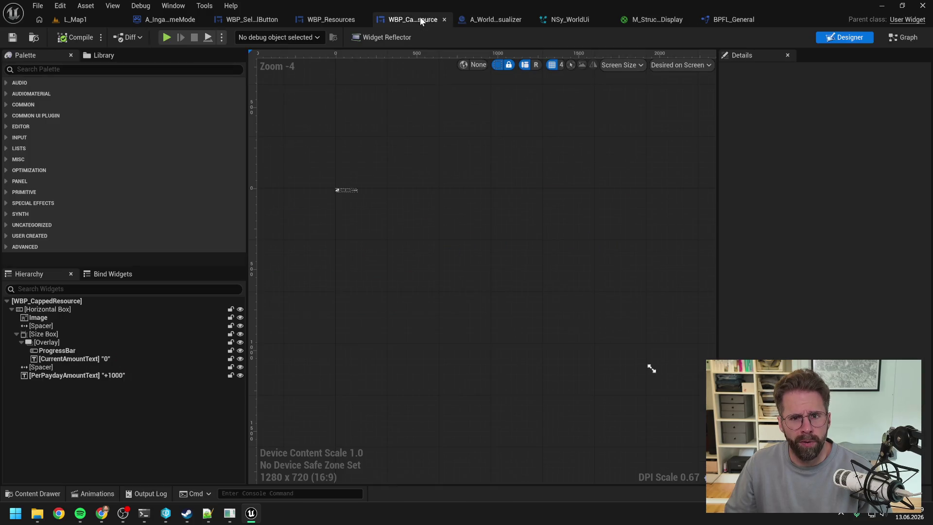
{"action": "left_click", "coordinate": [327, 19]}
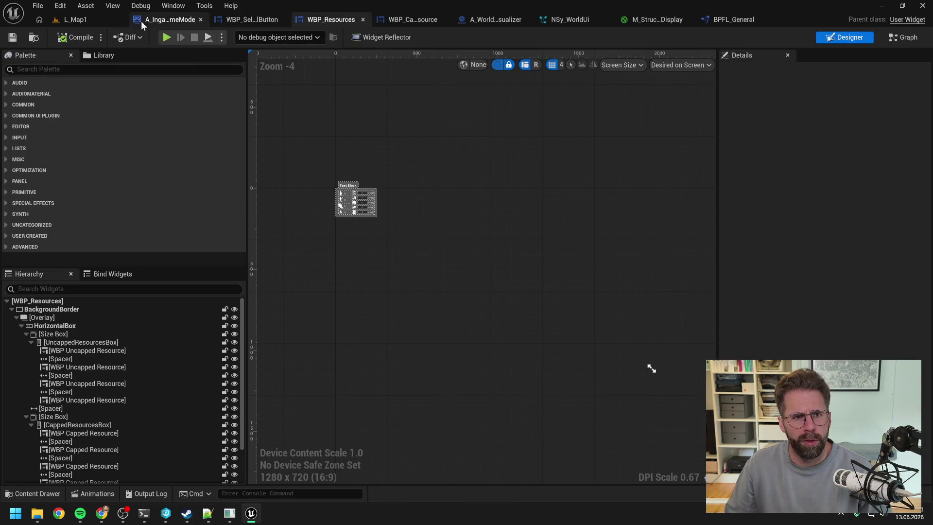
{"action": "left_click", "coordinate": [125, 20]}
{"action": "left_click", "coordinate": [244, 37]}
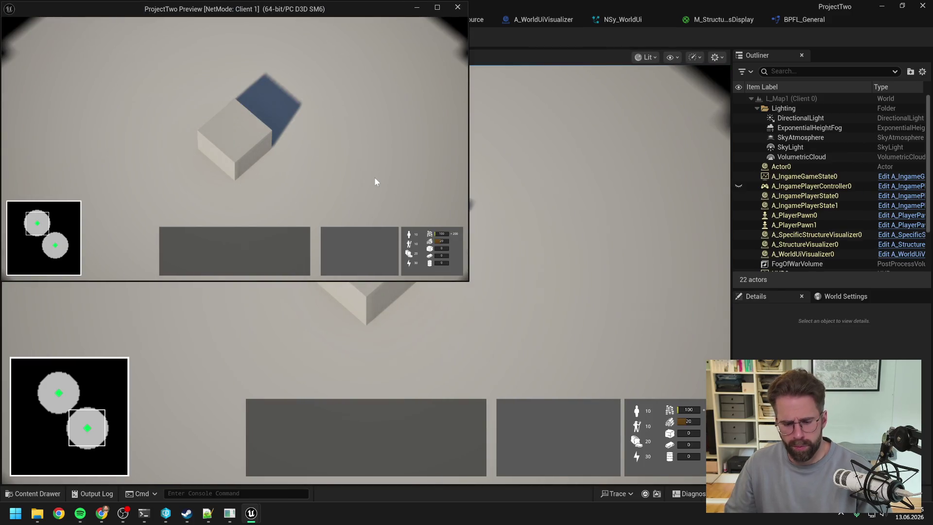
{"action": "key", "text": "Escape"}
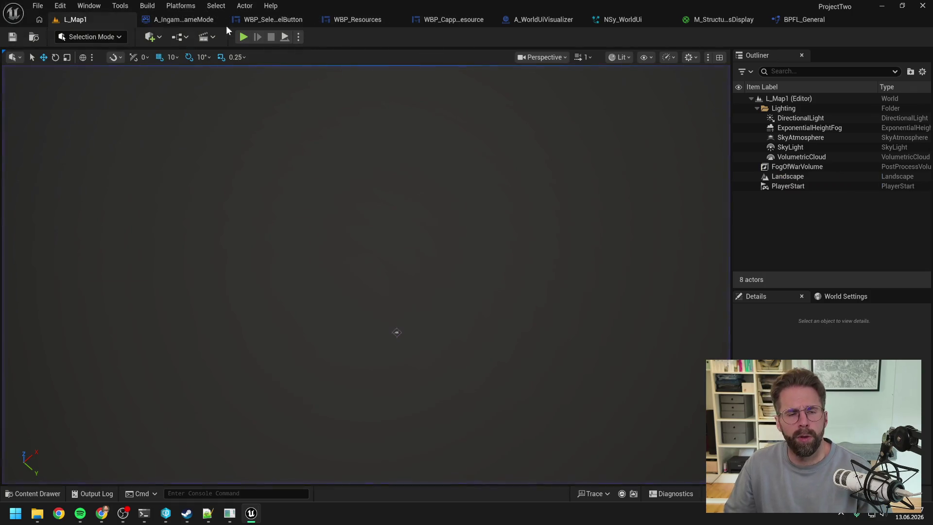
Close every asset tab except A_IngameGameMode and shut down the Unreal Editor
{"action": "left_click", "coordinate": [179, 20]}
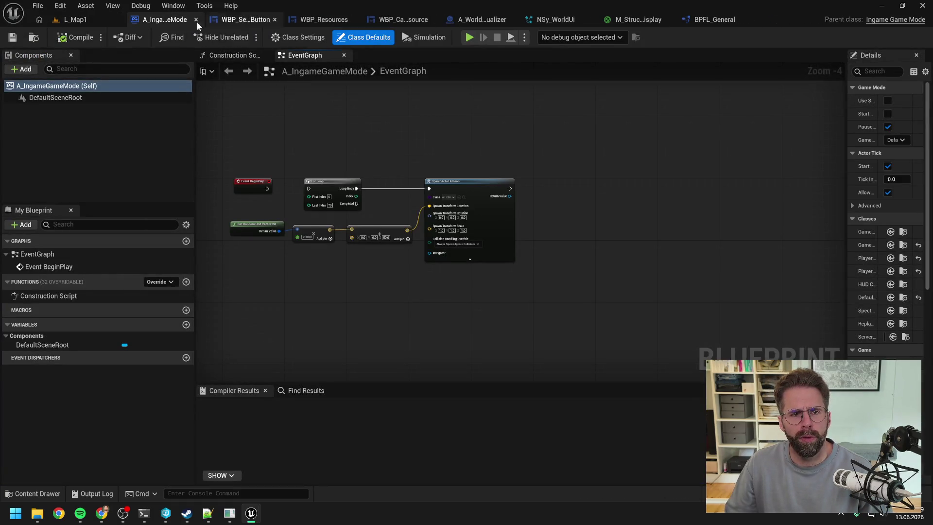
{"action": "right_click", "coordinate": [170, 21]}
{"action": "left_click", "coordinate": [408, 128]}
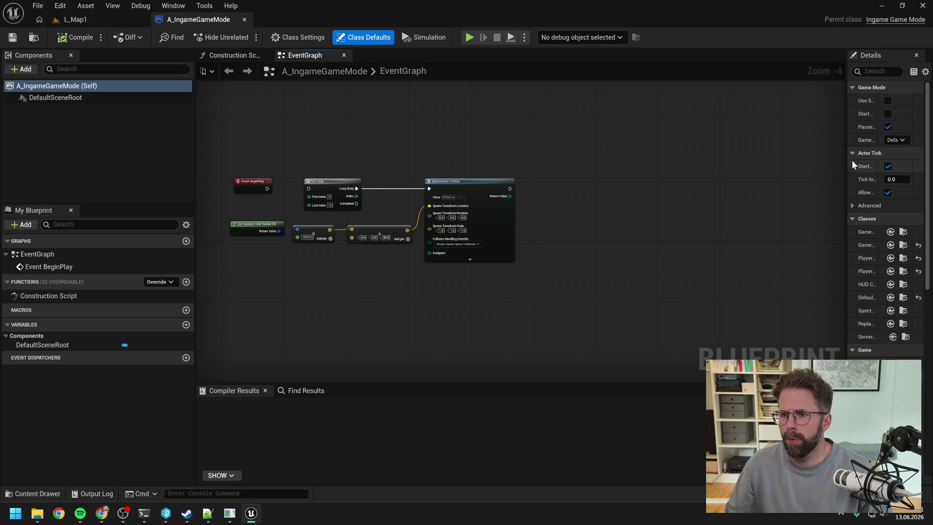
{"action": "left_click_drag", "start_coordinate": [846, 157], "coordinate": [758, 151]}
{"action": "left_click", "coordinate": [922, 6]}
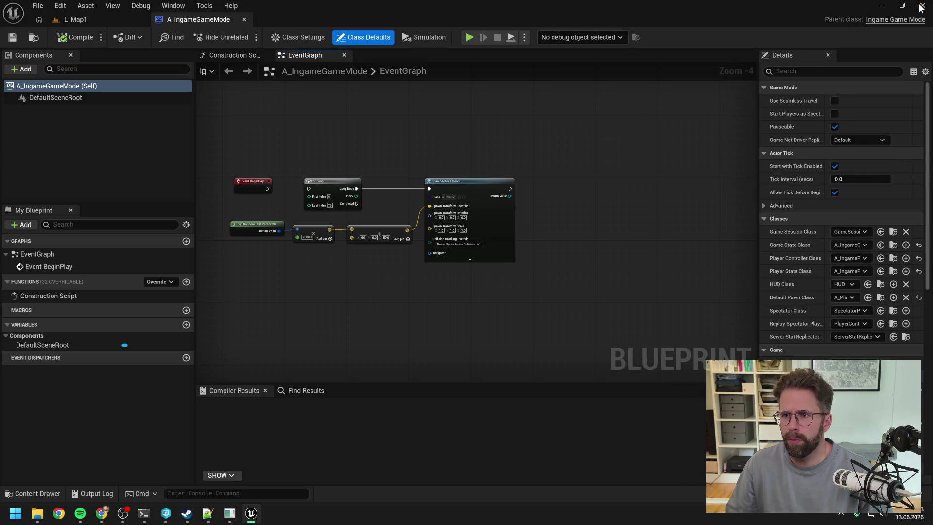
Show the Resource System session's context usage with /context (124.7k of 1M tokens)
{"action": "left_click", "coordinate": [144, 513]}
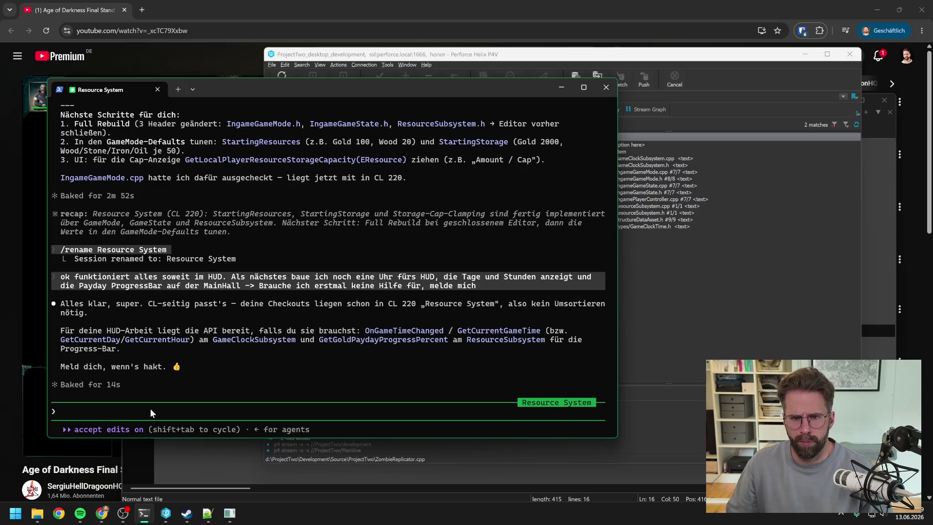
{"action": "scroll", "coordinate": [299, 304], "scroll_direction": "up", "scroll_amount": 5}
{"action": "scroll", "coordinate": [302, 301], "scroll_direction": "down", "scroll_amount": 5}
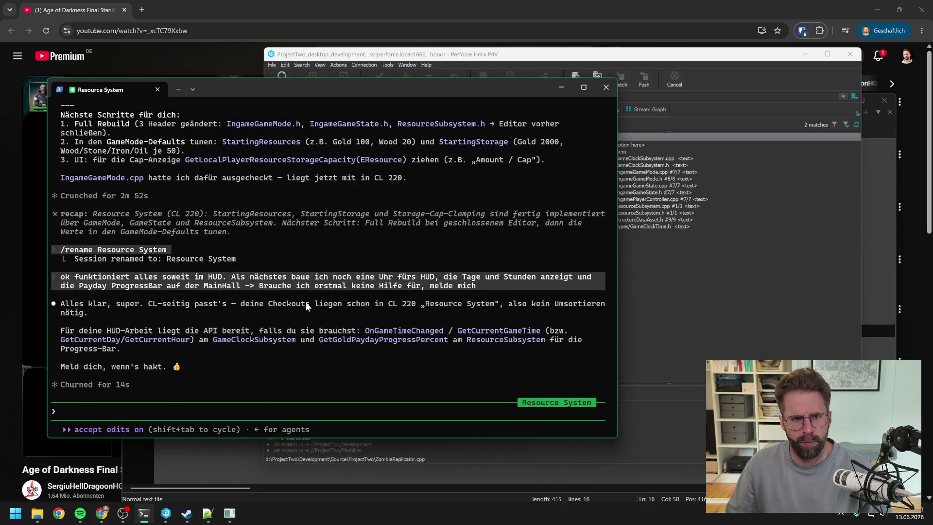
{"action": "type", "text": "/context"}
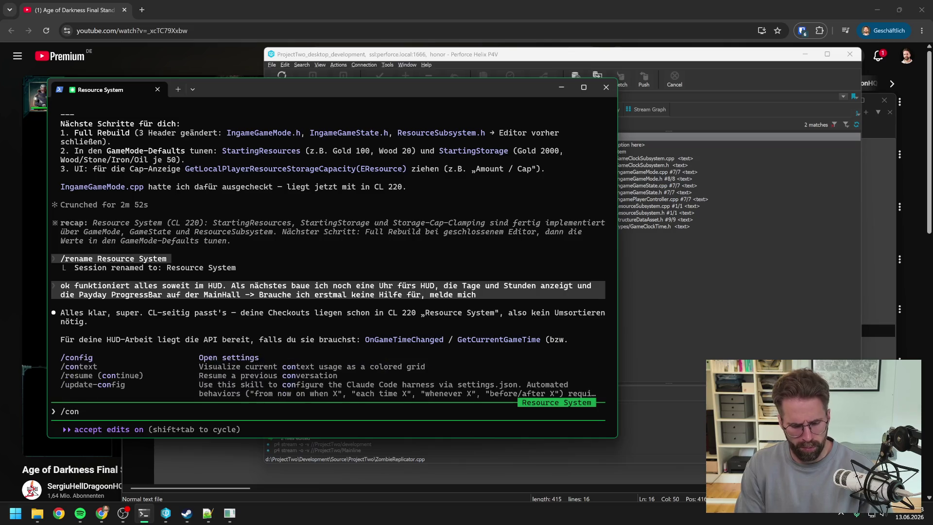
{"action": "key", "text": "Return"}
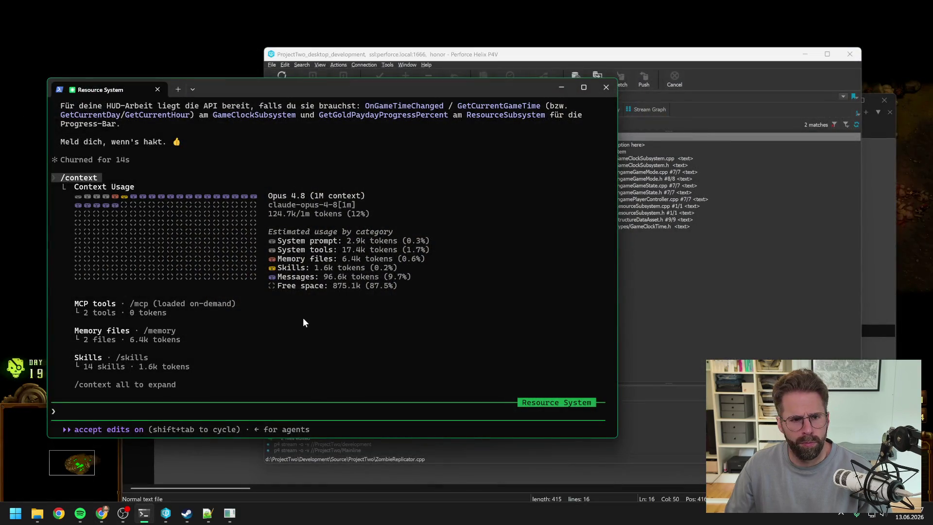
Start compacting the conversation with /compact, leaving P4V in front of the terminal
{"action": "type", "text": "/compact"}
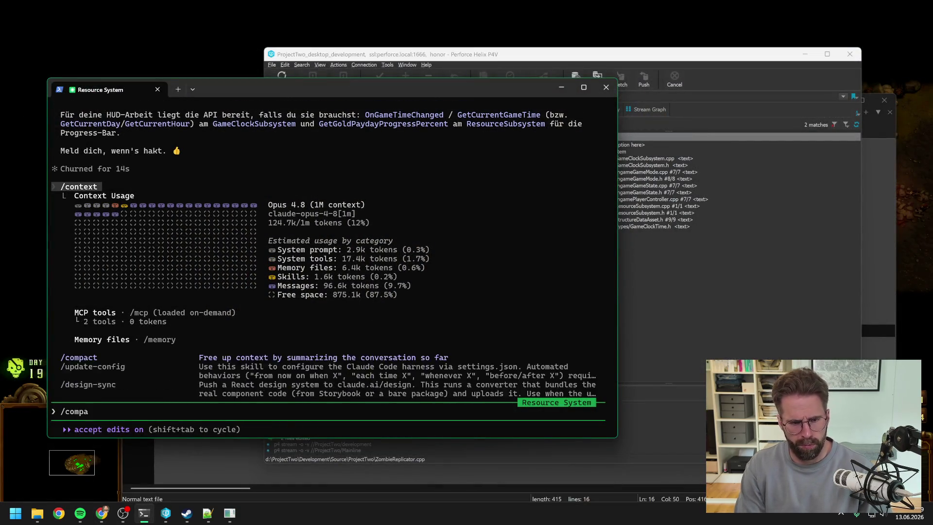
{"action": "key", "text": "Return"}
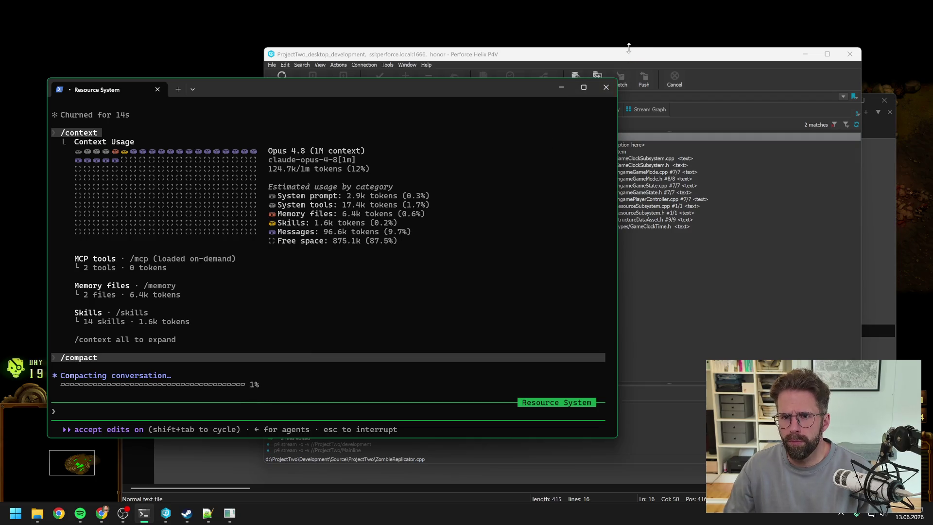
{"action": "left_click_drag", "start_coordinate": [627, 51], "coordinate": [592, 50]}
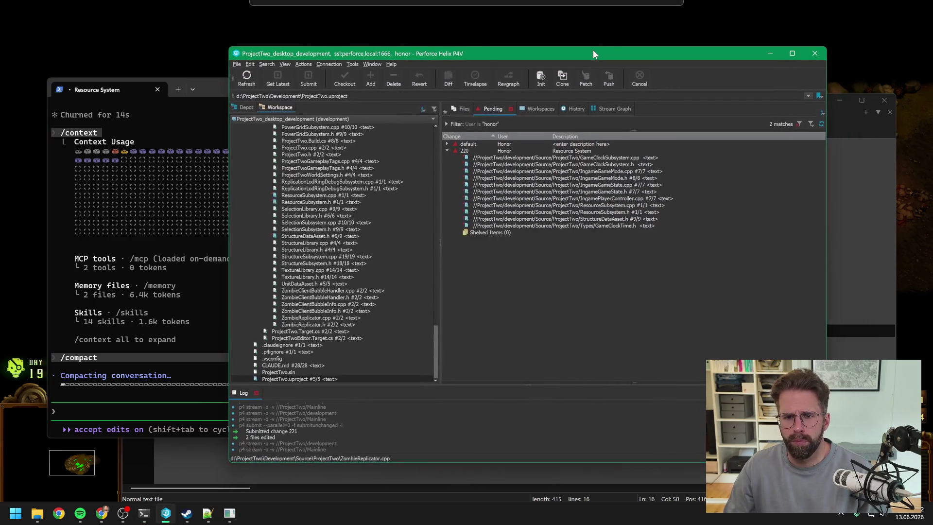
Submit pending changelist 220 with its 11 source files
{"action": "left_click", "coordinate": [481, 144]}
{"action": "left_click", "coordinate": [467, 151]}
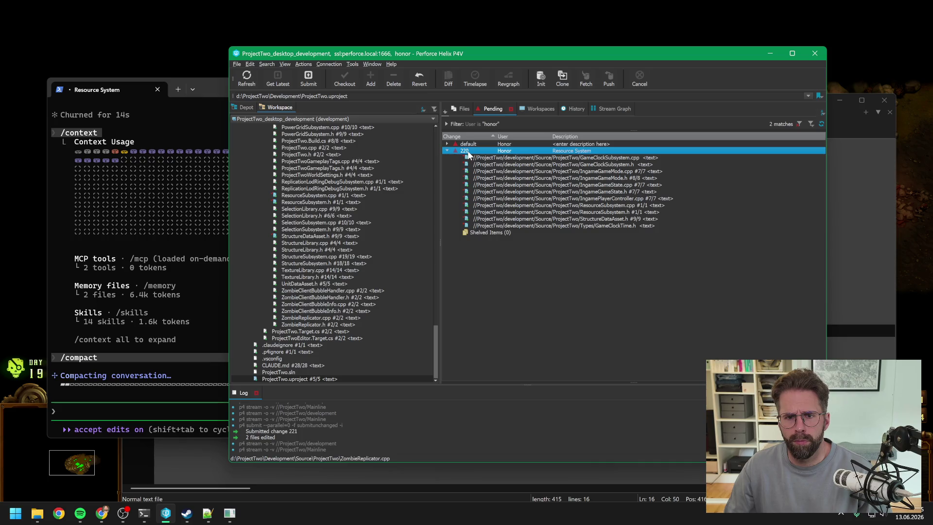
{"action": "left_click", "coordinate": [316, 80]}
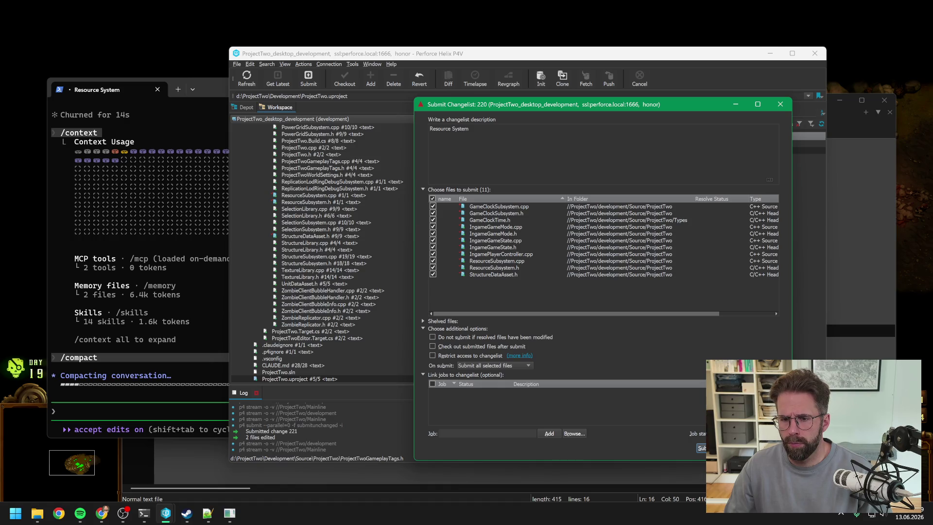
{"action": "left_click", "coordinate": [701, 447]}
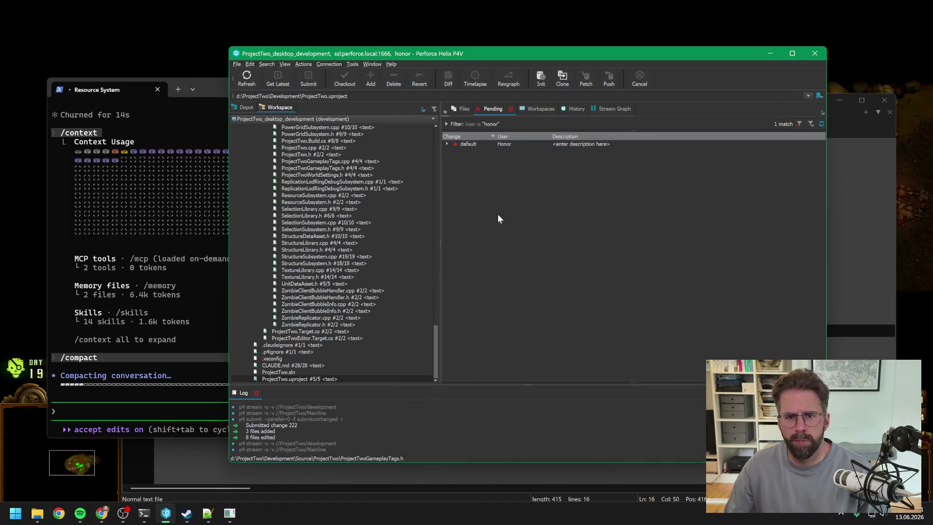
Submit the default changelist's 23 content assets with a 'Resource sys' description
{"action": "left_click", "coordinate": [447, 145]}
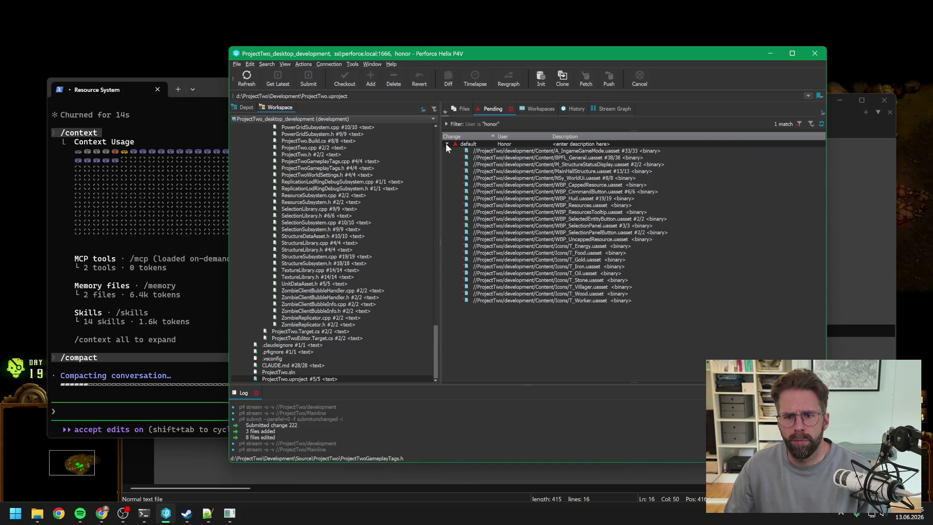
{"action": "left_click", "coordinate": [544, 299]}
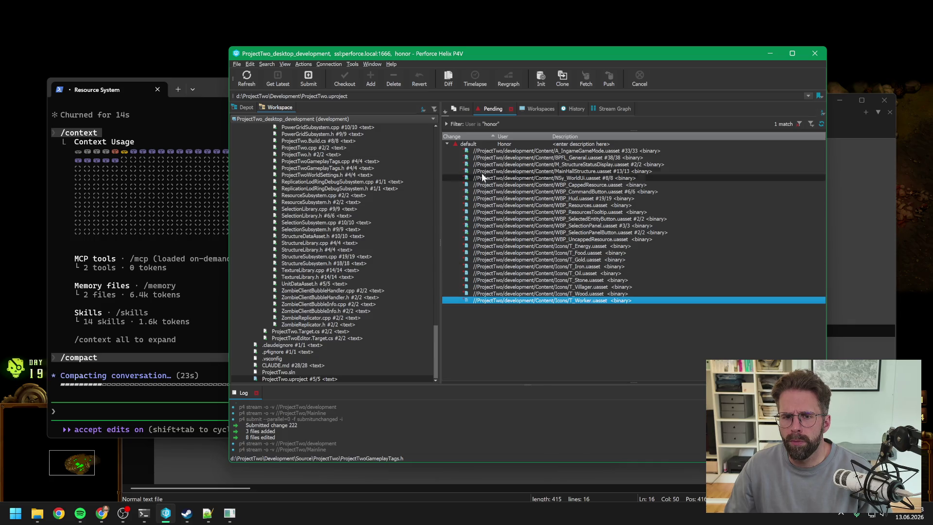
{"action": "left_click", "coordinate": [467, 145]}
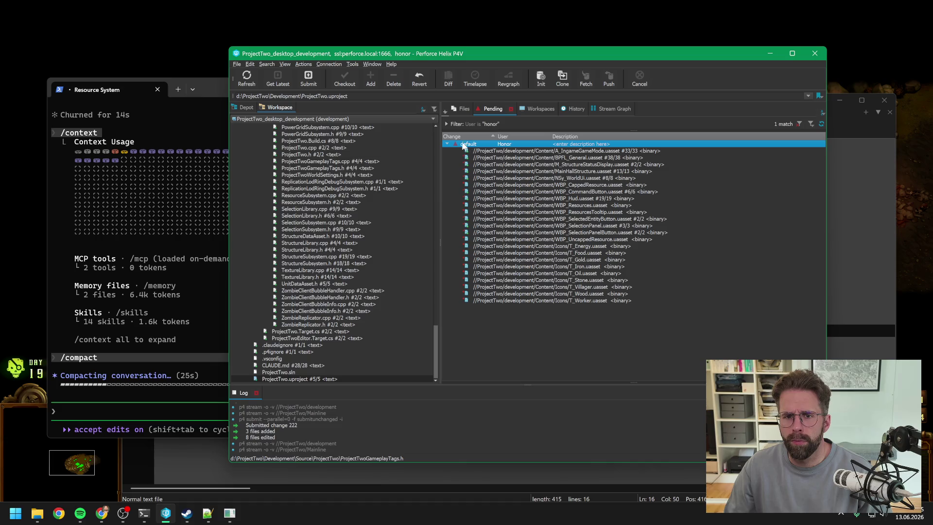
{"action": "left_click", "coordinate": [305, 80]}
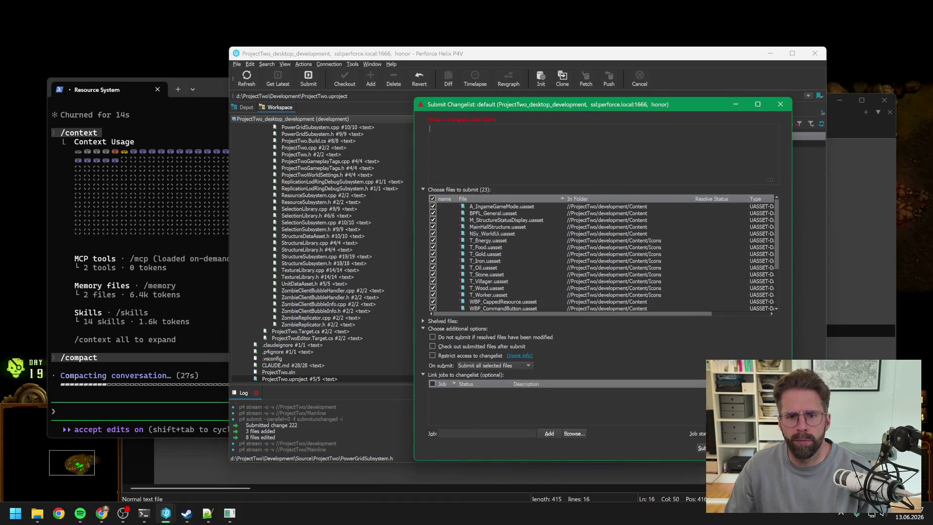
{"action": "type", "text": "Resource sys"}
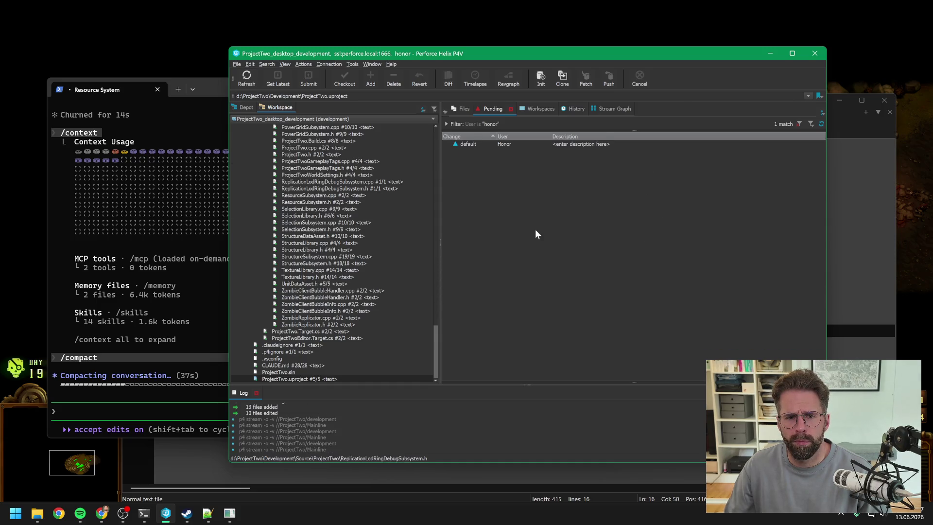
{"action": "left_click_drag", "start_coordinate": [568, 52], "coordinate": [594, 47]}
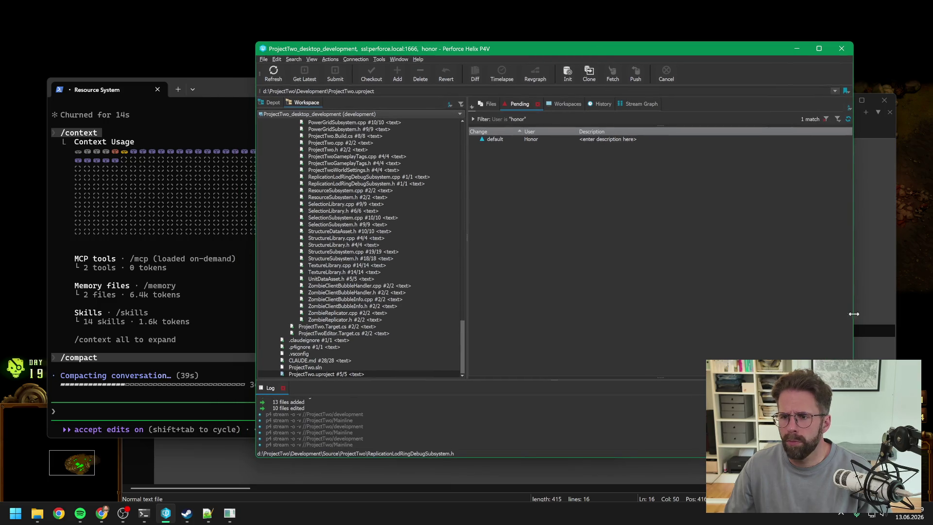
Save Daily.txt, close Notepad++, and return to the running game
{"action": "left_click", "coordinate": [870, 269]}
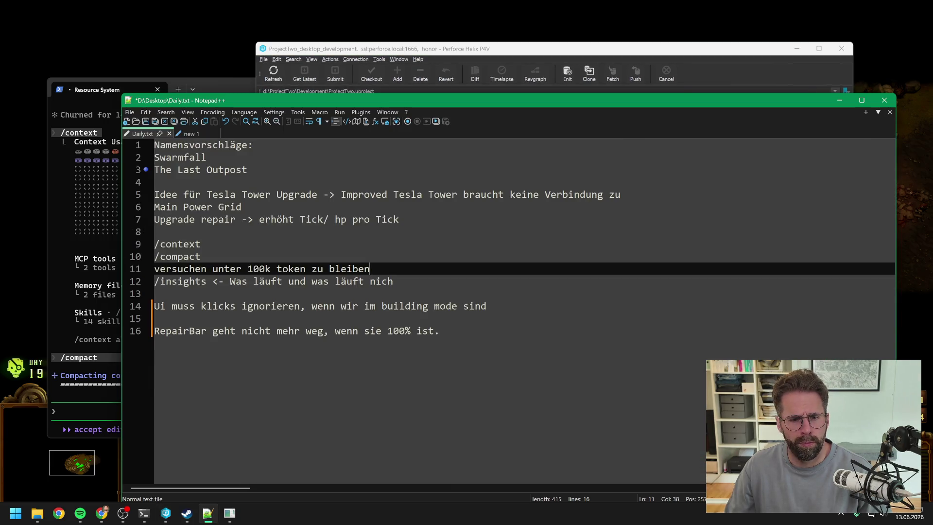
{"action": "left_click", "coordinate": [439, 331]}
{"action": "key", "text": "ctrl+s"}
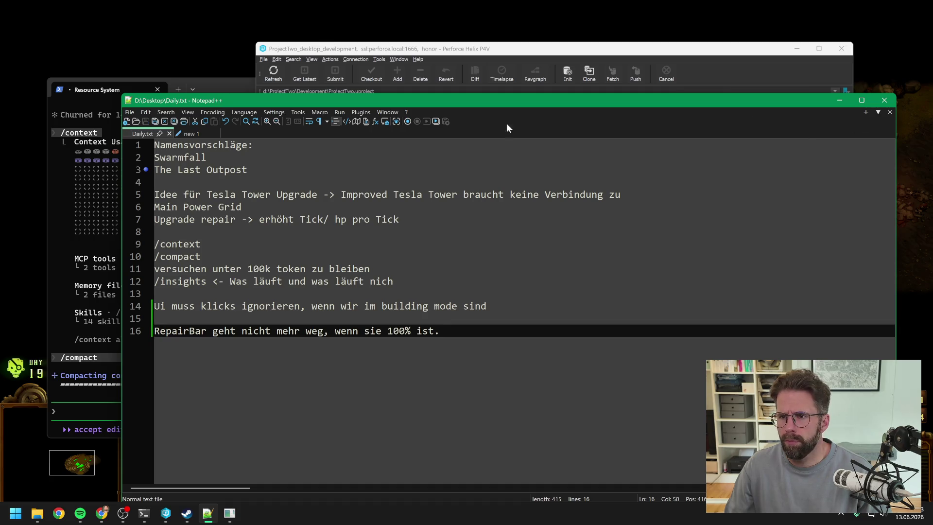
{"action": "left_click", "coordinate": [216, 134]}
{"action": "left_click", "coordinate": [884, 100]}
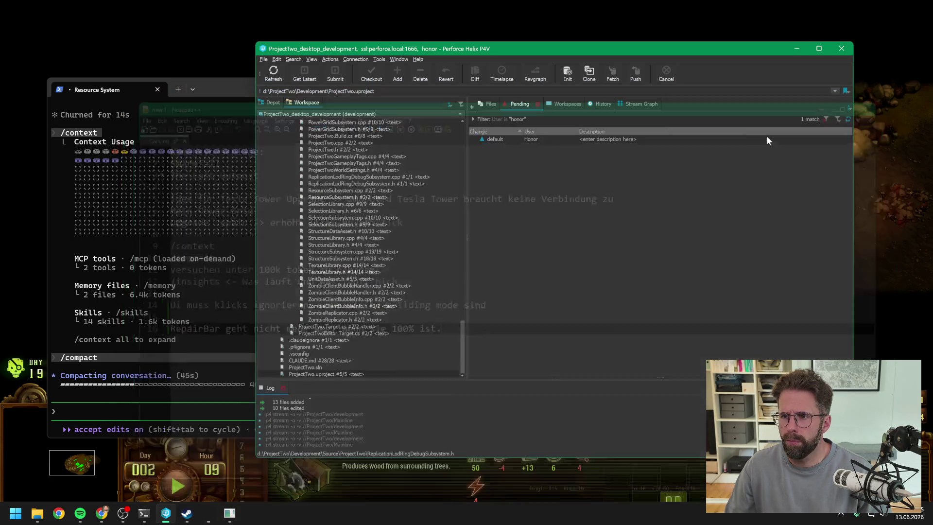
{"action": "left_click", "coordinate": [893, 213]}
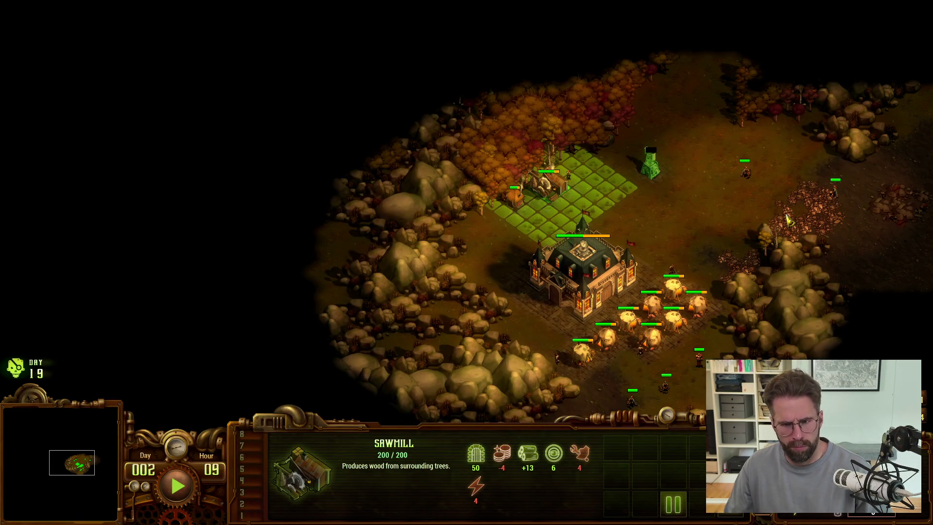
Leave the game and bring the Claude Code terminal forward with compaction finished
{"action": "key", "text": "alt+Tab"}
{"action": "left_click", "coordinate": [202, 407]}
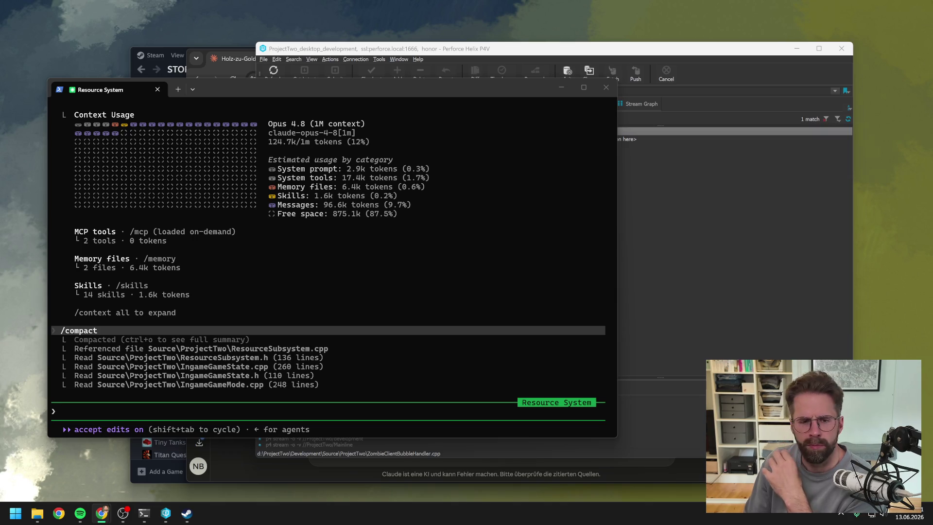
Tell Claude everything is submitted and ask it to document the session before continuing
{"action": "left_click", "coordinate": [303, 409]}
{"action": "type", "text": "o"}
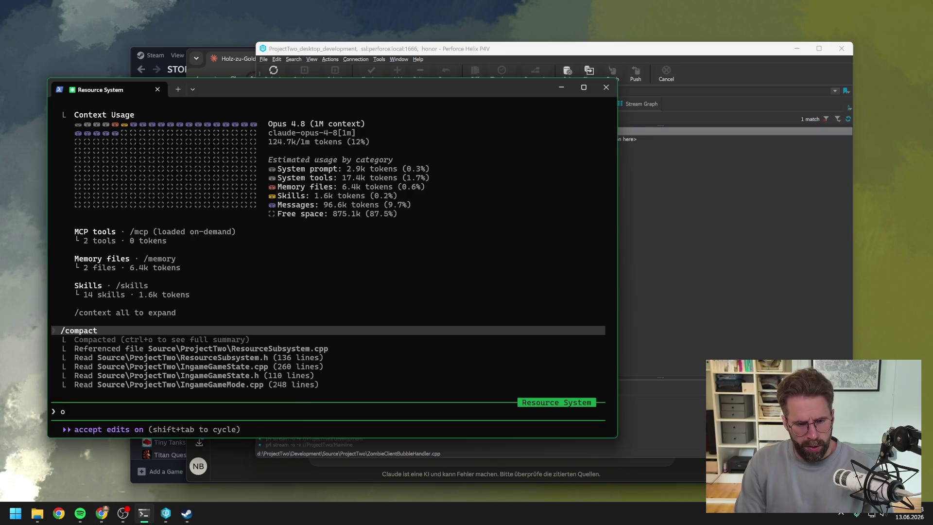
{"action": "type", "text": "k hab erstma"}
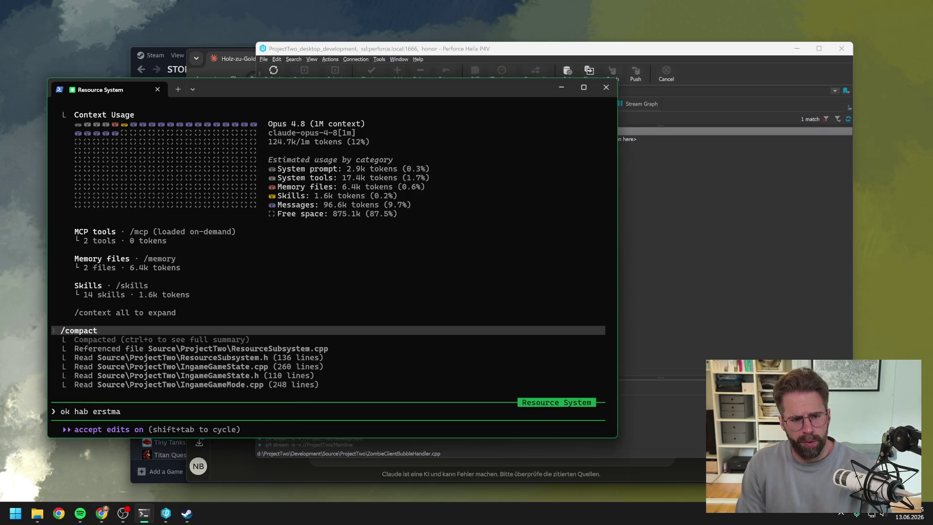
{"action": "type", "text": "l zwischen"}
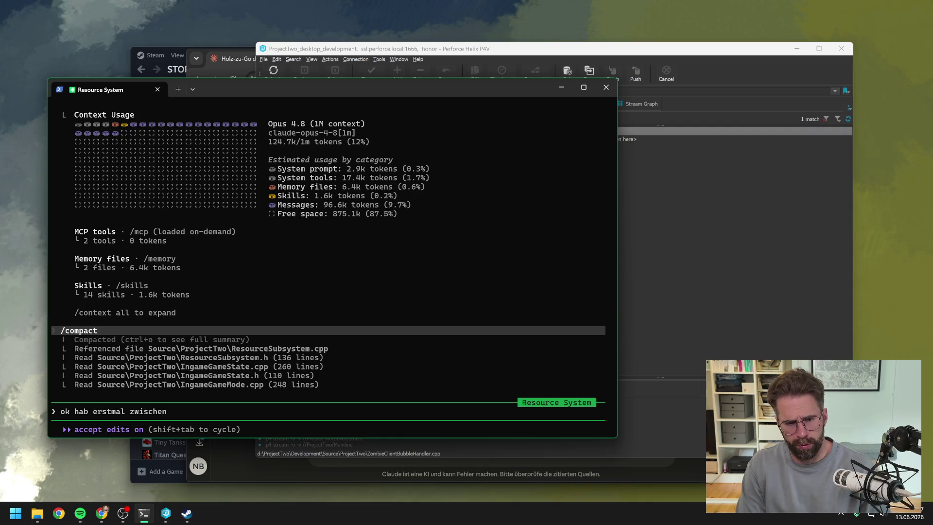
{"action": "type", "text": " submitted alles"}
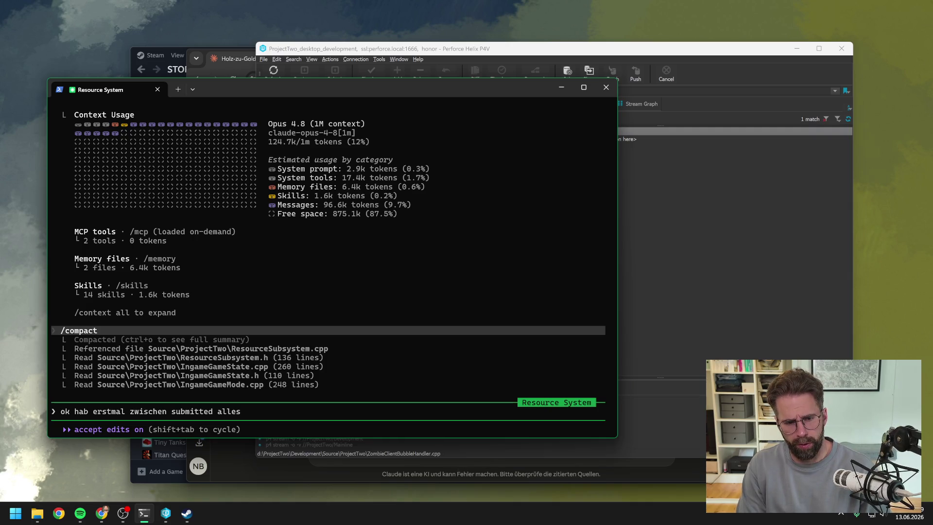
{"action": "type", "text": ", mach einmal document "}
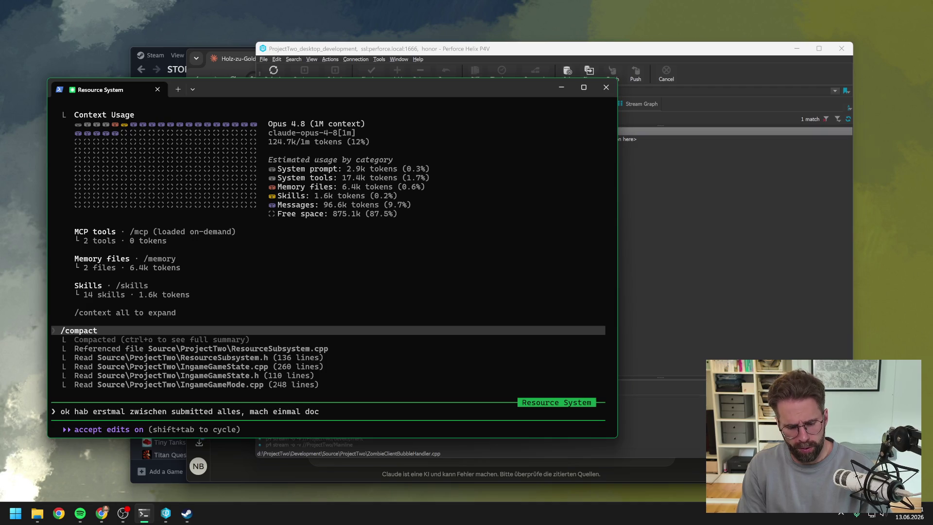
{"action": "type", "text": "session"}
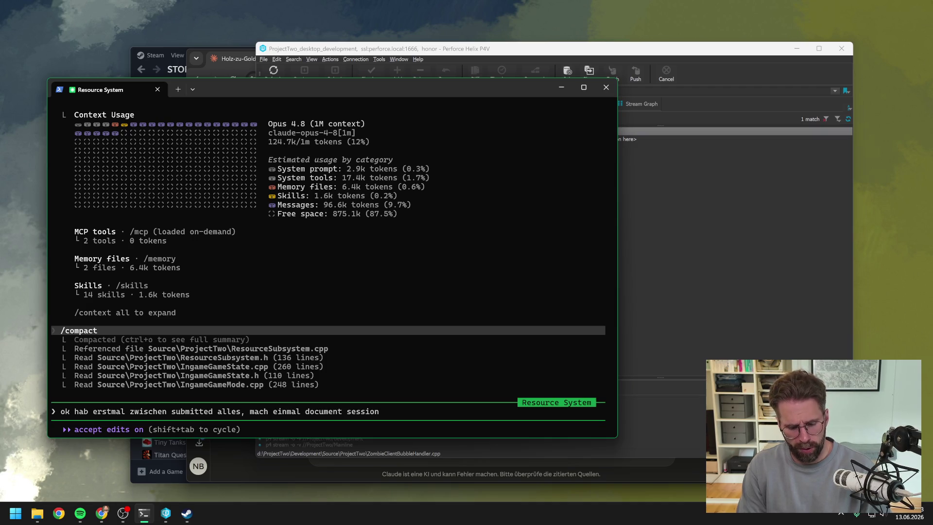
{"action": "type", "text": " und dann g"}
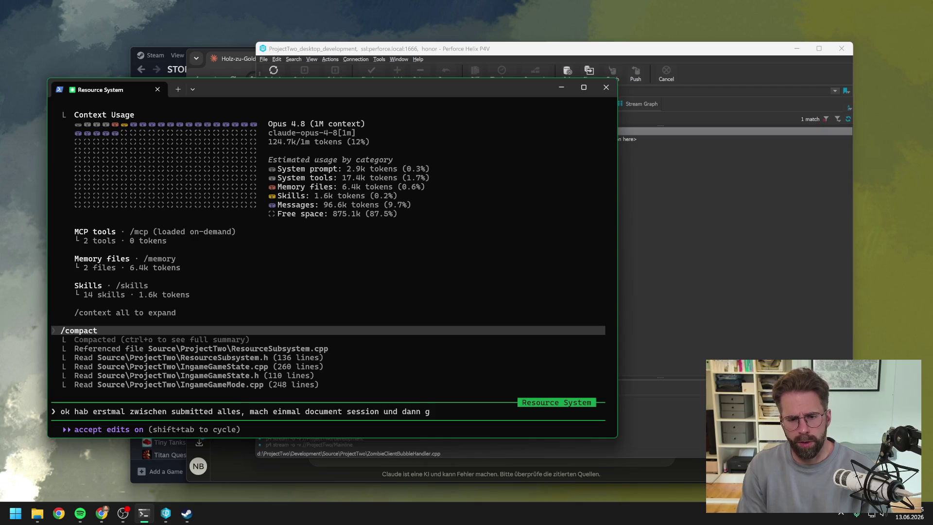
{"action": "type", "text": "ehts hier morgenm wei"}
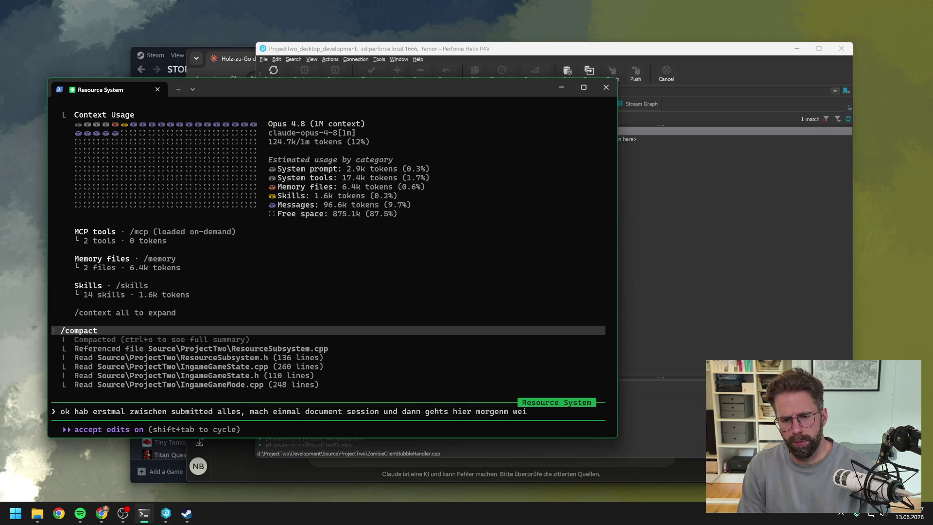
{"action": "key", "text": "BackSpace"}
{"action": "key", "text": "BackSpace"}
{"action": "key", "text": "BackSpace"}
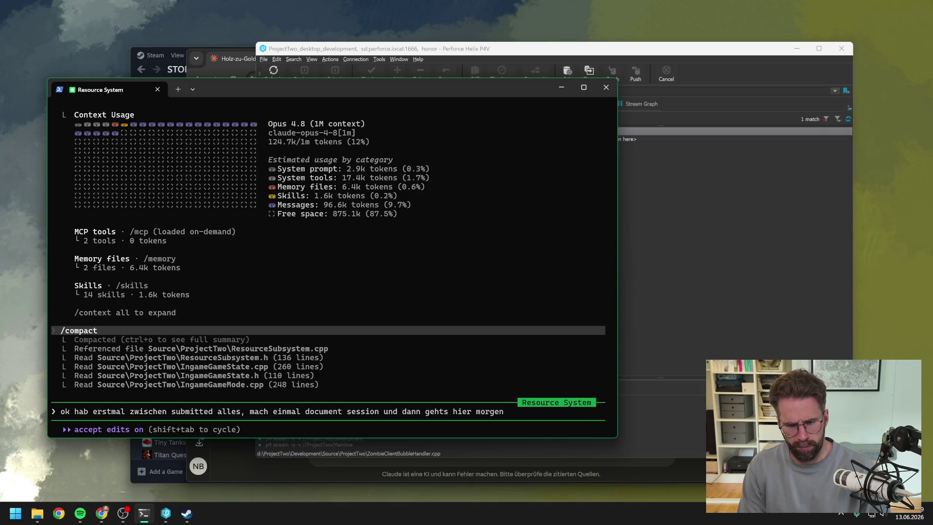
{"action": "type", "text": " weiter"}
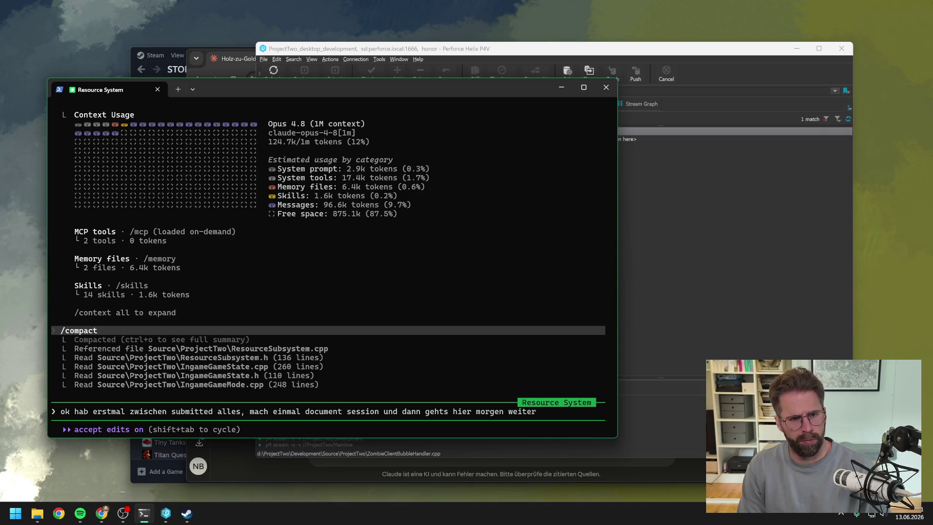
{"action": "key", "text": "Return"}
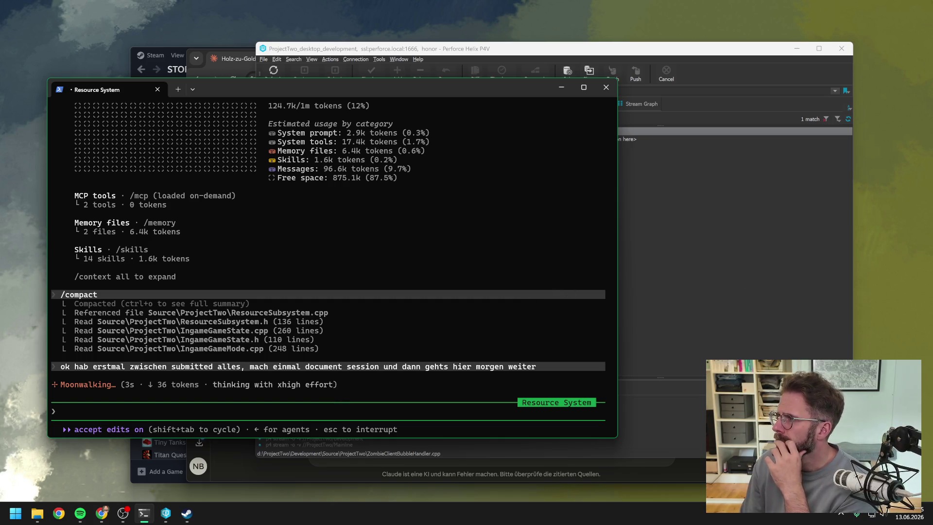
{"action": "key", "text": "alt+Tab"}
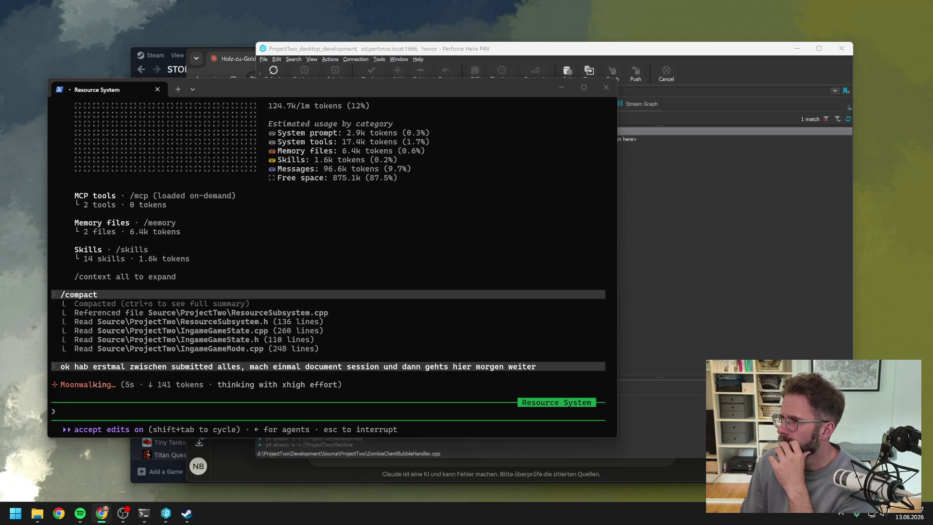